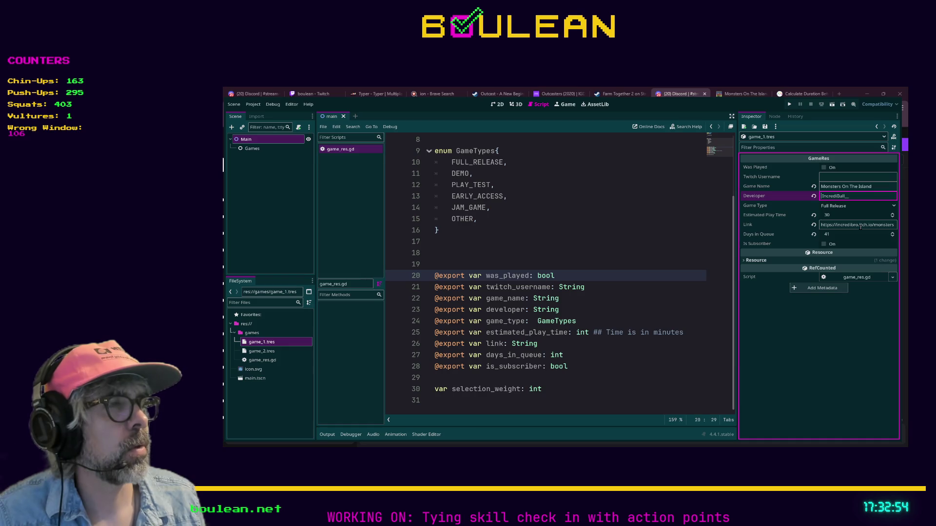
# Step: Paste the developer's Twitch username into game_1.tres's Twitch Username field
pyautogui.hotkey('shift', 'Tab')
pyautogui.hotkey('shift', 'Tab')
pyautogui.write('IncrediBall_')
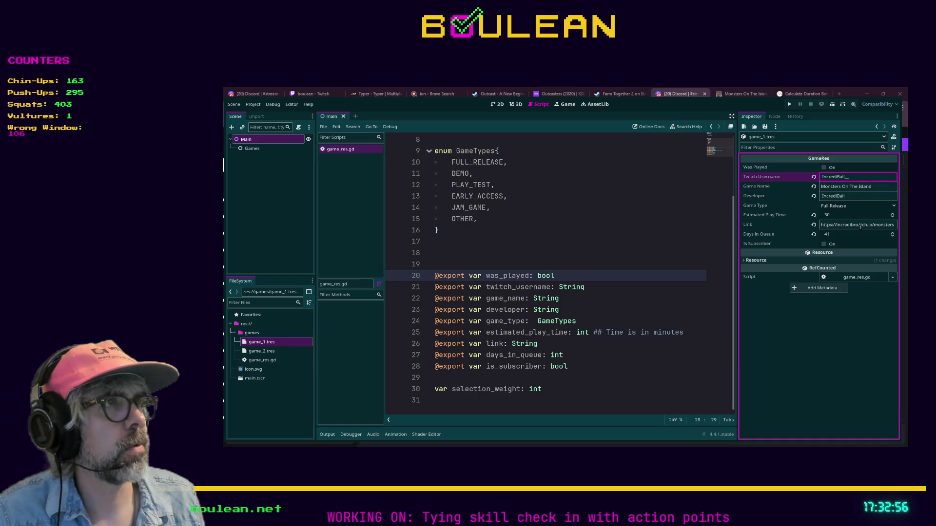
pyautogui.click(860, 197)
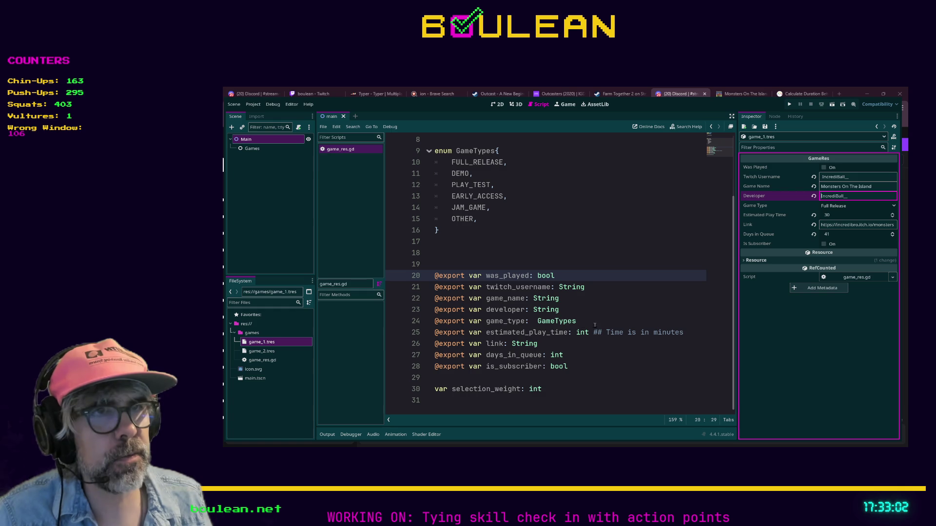
pyautogui.moveTo(563, 310); pyautogui.dragTo(572, 318)
pyautogui.press('Left')
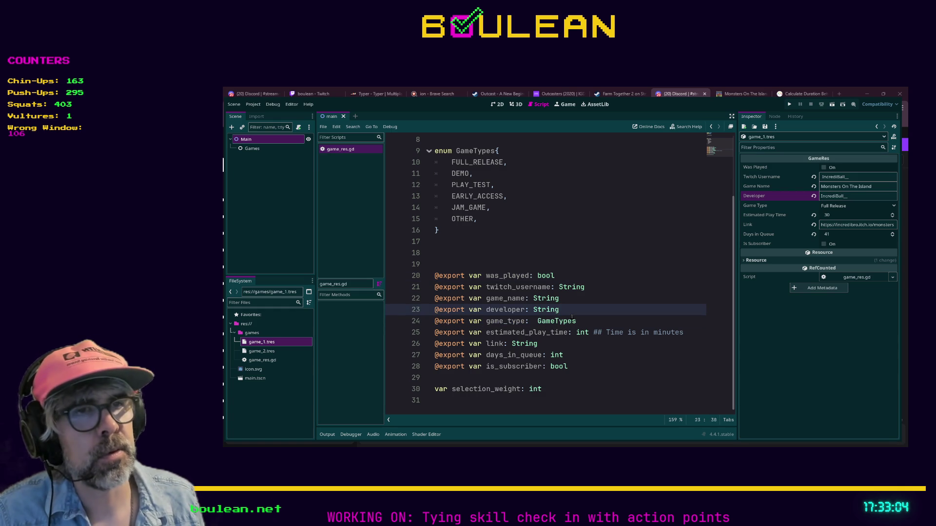
pyautogui.hotkey('shift', 'Home')
pyautogui.press('BackSpace')
pyautogui.press('BackSpace')
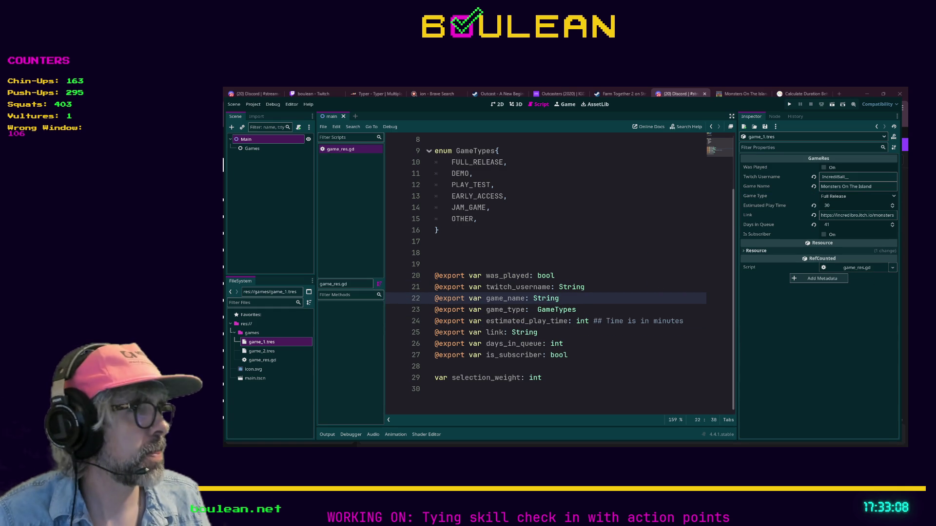
pyautogui.click(536, 241)
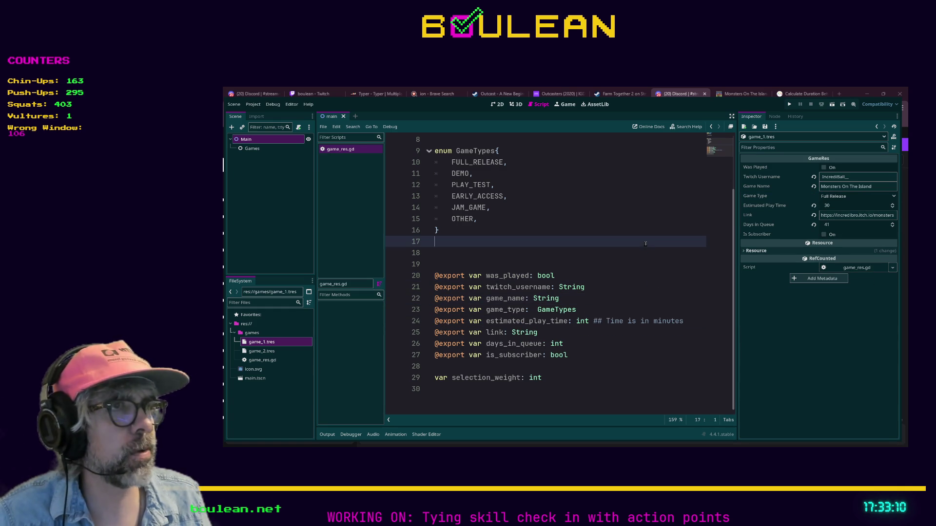
# Step: Compare the empty game_2.tres against game_1.tres, then bring up the Discord submissions channel
pyautogui.click(273, 351)
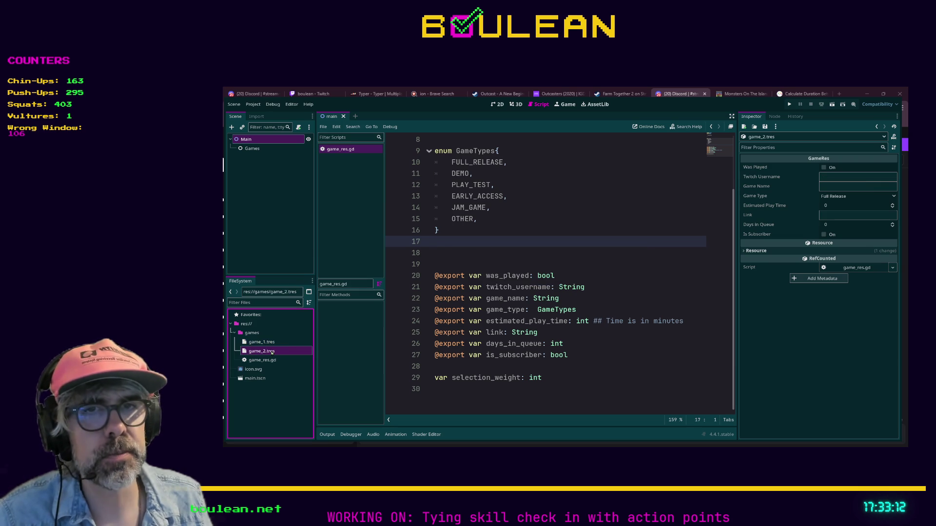
pyautogui.click(573, 240)
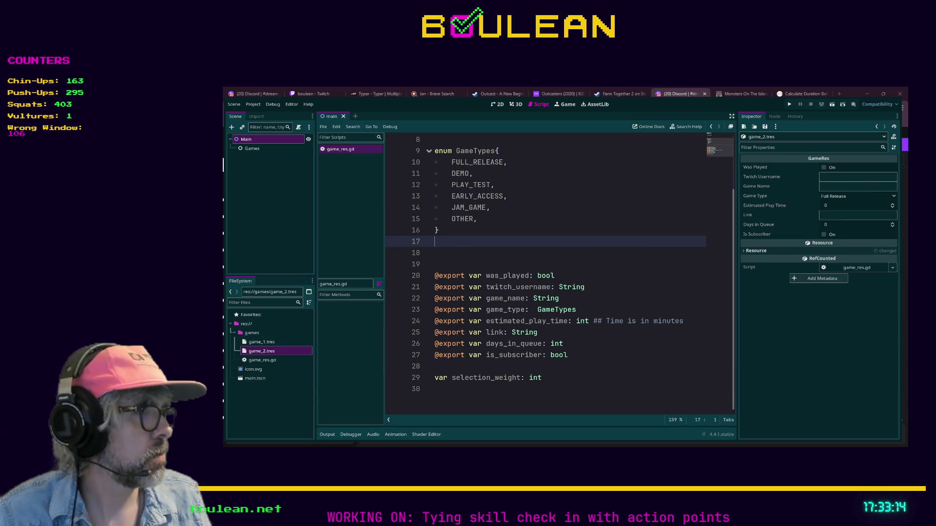
pyautogui.click(256, 342)
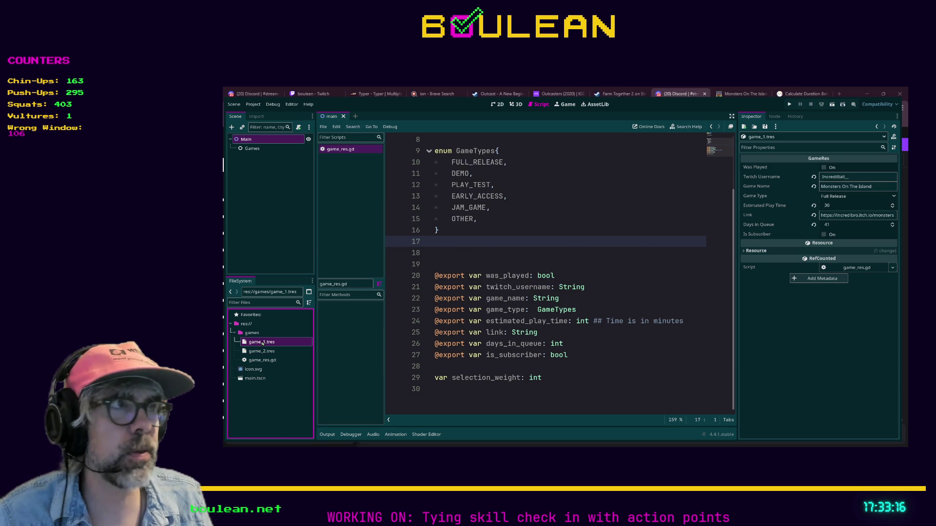
pyautogui.click(263, 350)
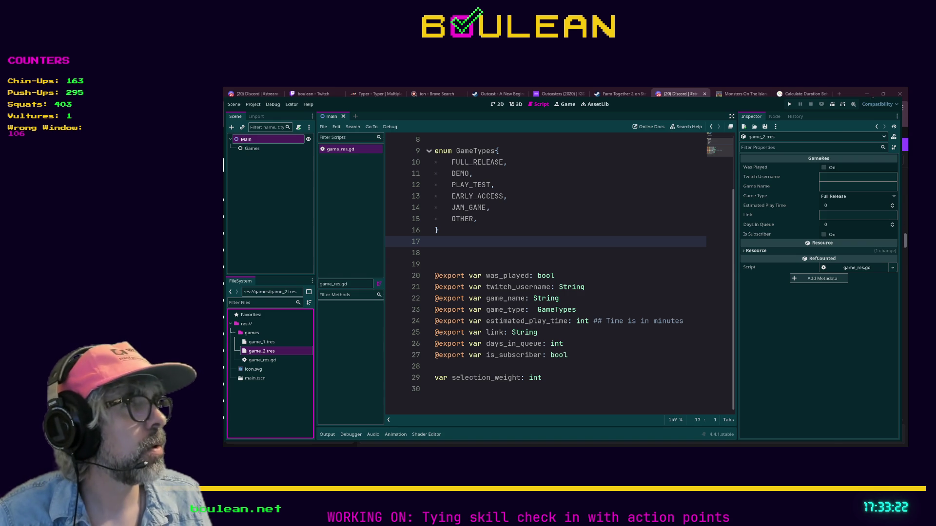
pyautogui.click(872, 96)
pyautogui.scroll(-2, 571, 326)
# Step: Read the Snake Attack post (Jam Game, itch.io link, 5-10 min playtime), then return to Godot
pyautogui.scroll(8, 570, 325)
pyautogui.scroll(-4, 464, 292)
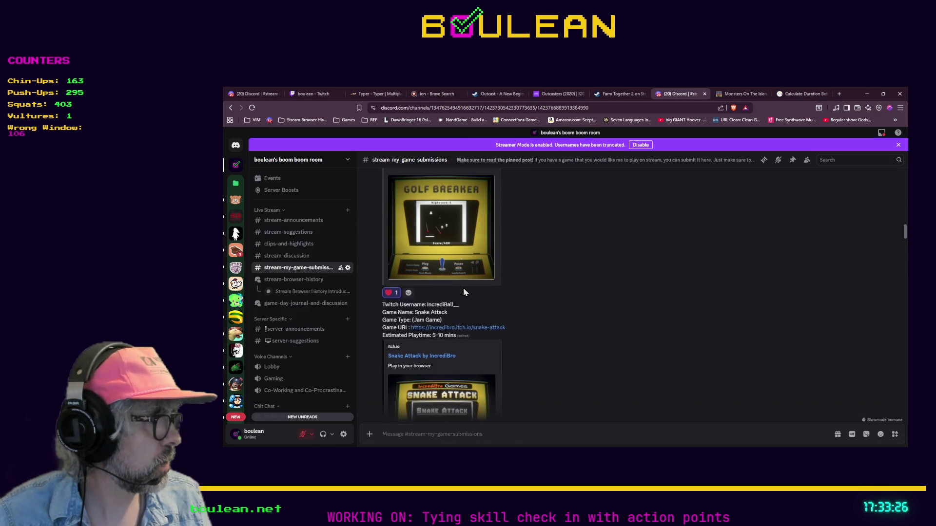
pyautogui.scroll(-2, 462, 287)
pyautogui.scroll(3, 458, 288)
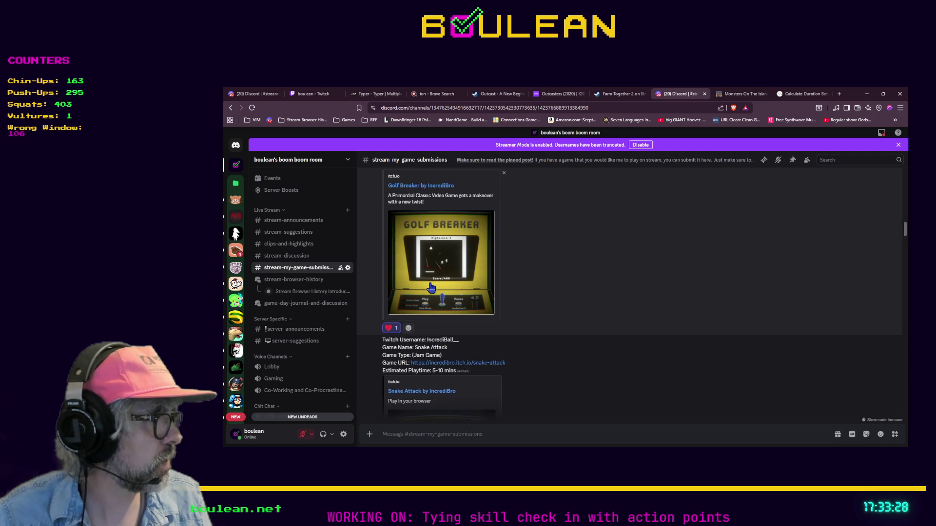
pyautogui.scroll(-4, 458, 254)
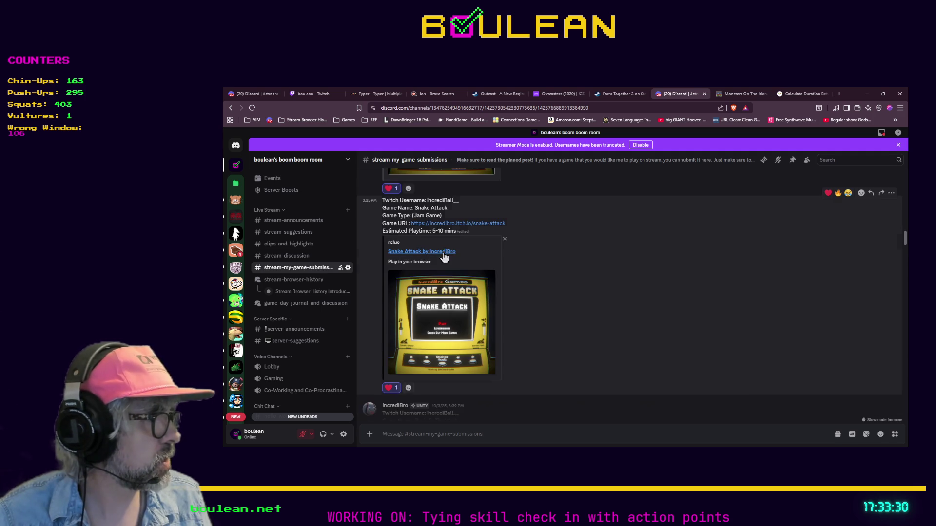
pyautogui.scroll(3, 461, 317)
pyautogui.scroll(-3, 454, 302)
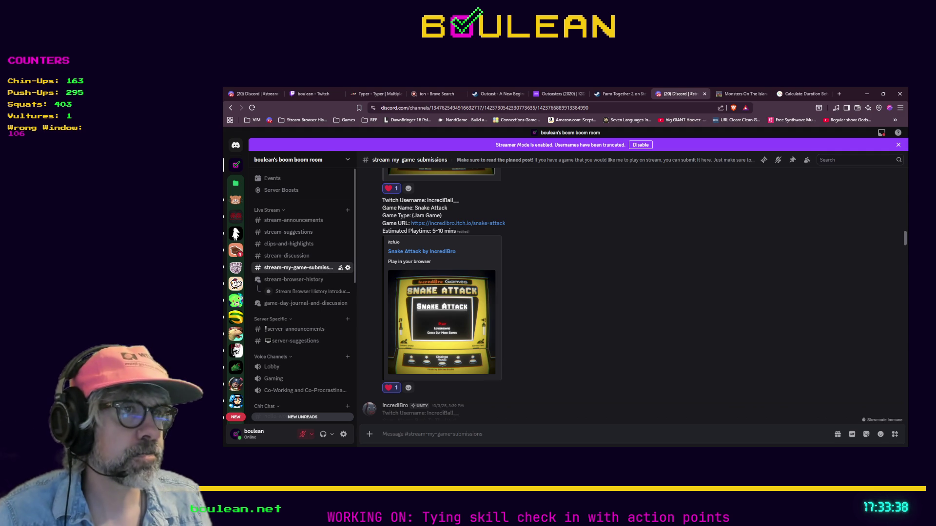
pyautogui.hotkey('alt', 'Tab')
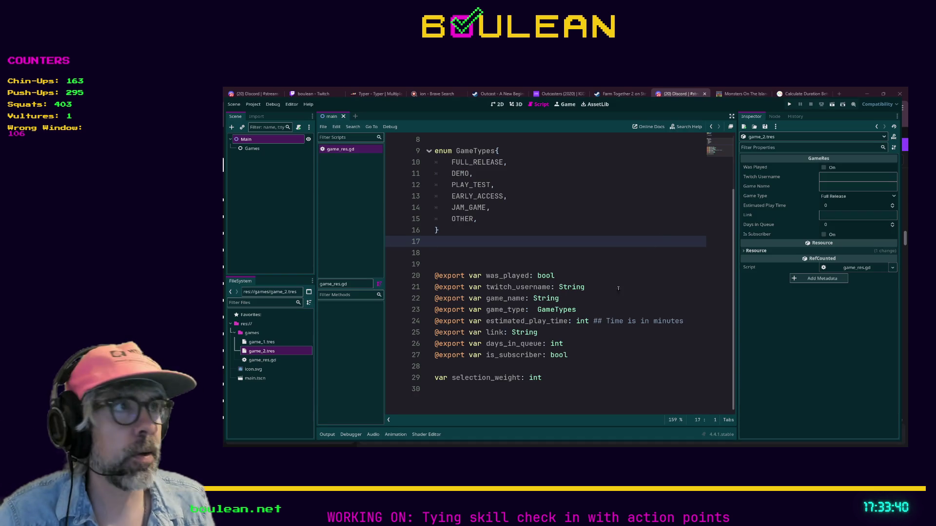
# Step: Fill game_2.tres with the submitter's username, 'Snake Attack', Jam Game type and 10-minute playtime
pyautogui.click(827, 178)
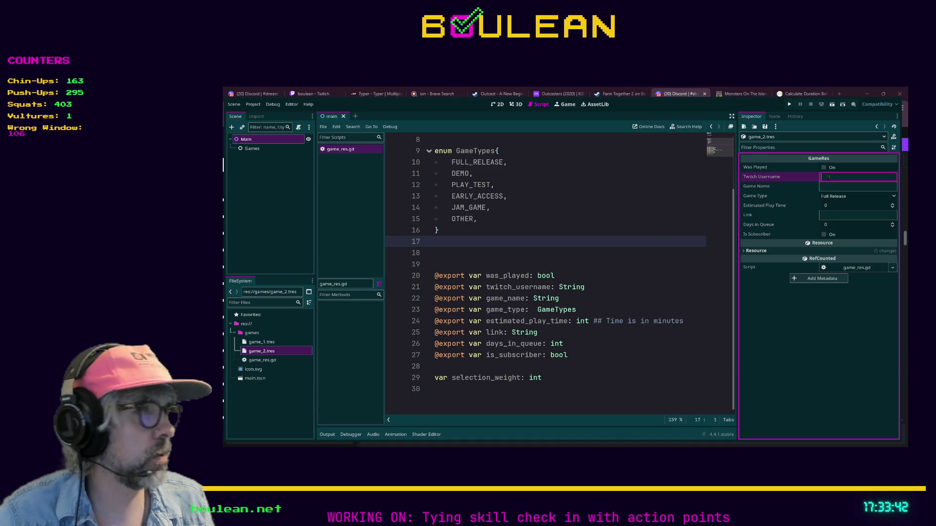
pyautogui.hotkey('ctrl', 'v')
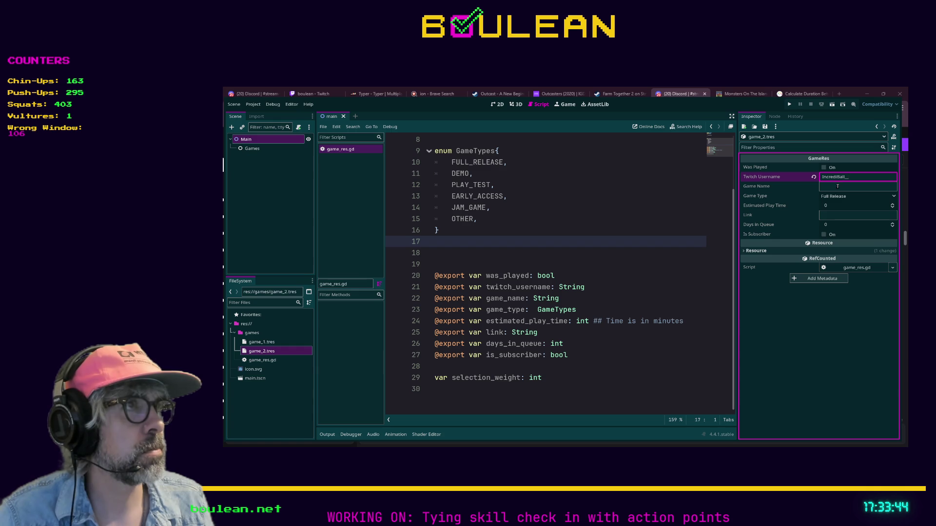
pyautogui.click(838, 186)
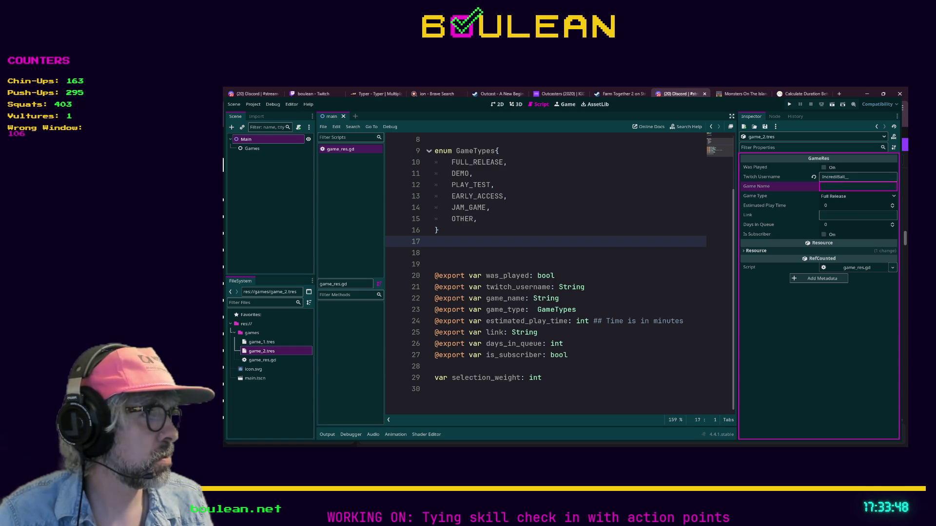
pyautogui.write('Snake Attack')
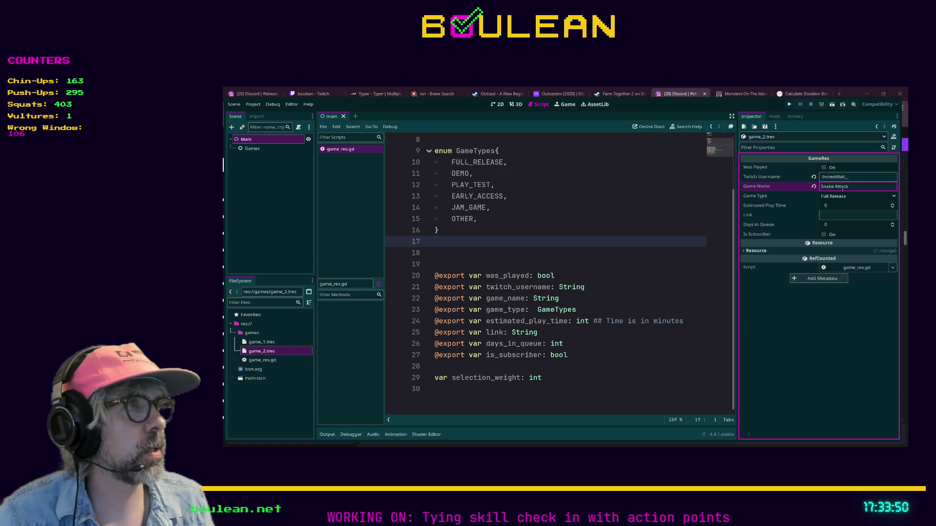
pyautogui.press('Tab')
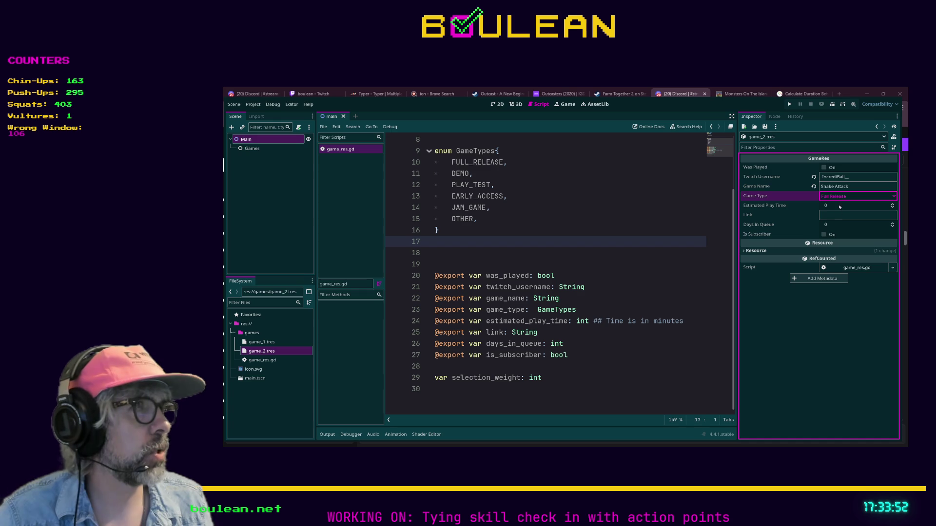
pyautogui.click(831, 245)
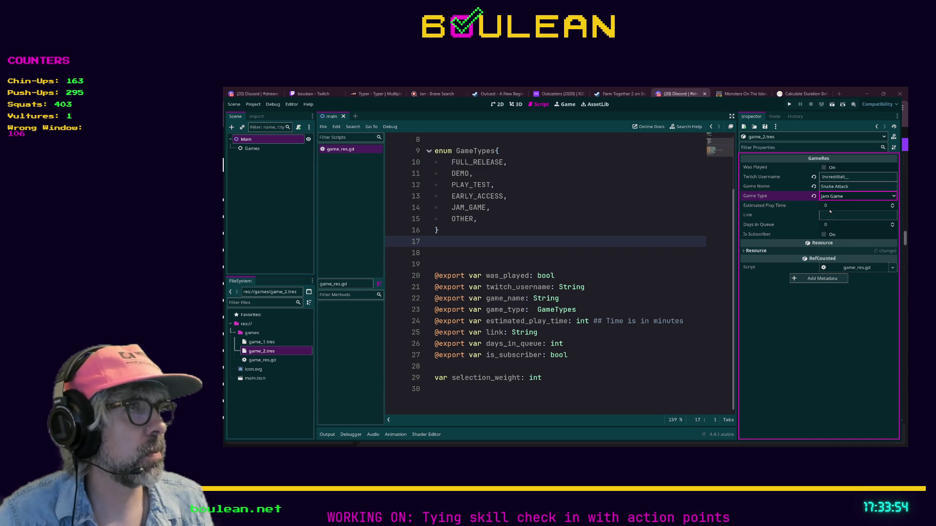
pyautogui.press('Tab')
pyautogui.write('10')
# Step: Paste the Snake Attack itch.io link into Link and set Days in Queue to 41
pyautogui.click(828, 215)
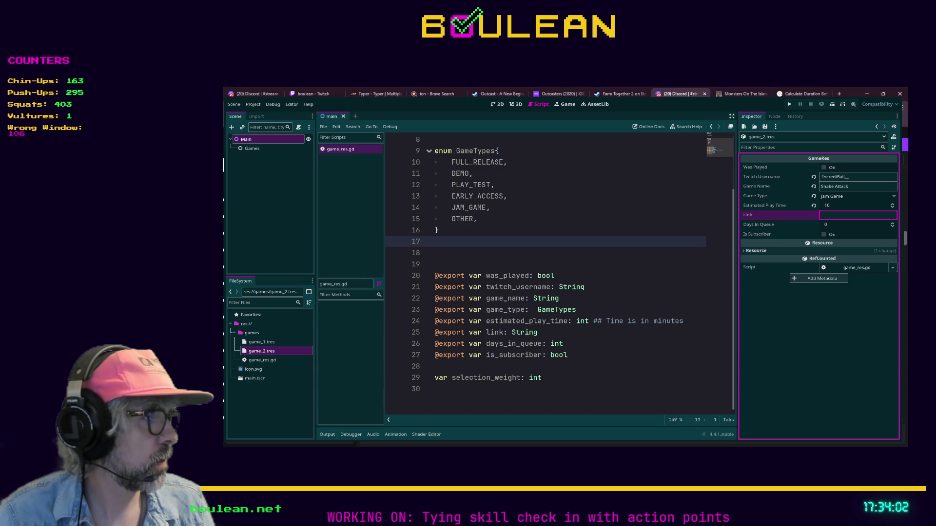
pyautogui.write('https://incredibro.itch.io/snake-attack')
pyautogui.press('Return')
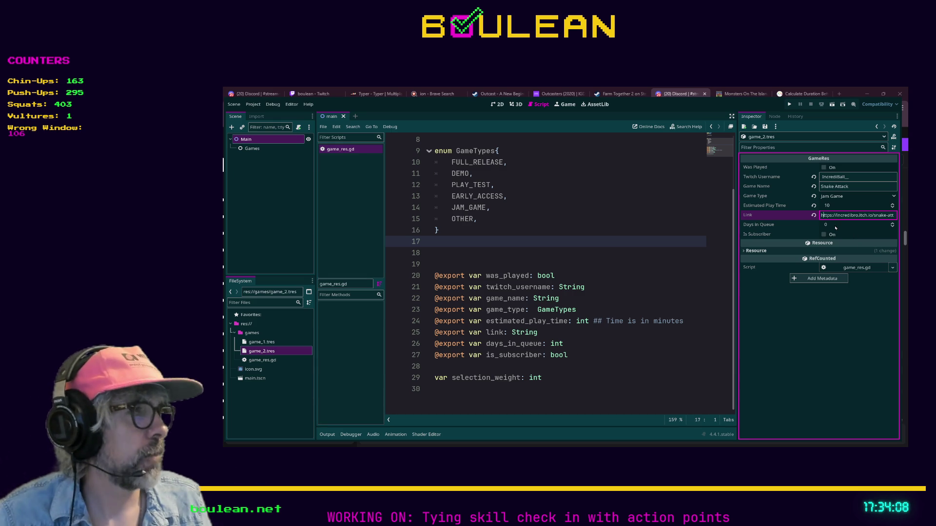
pyautogui.click(834, 225)
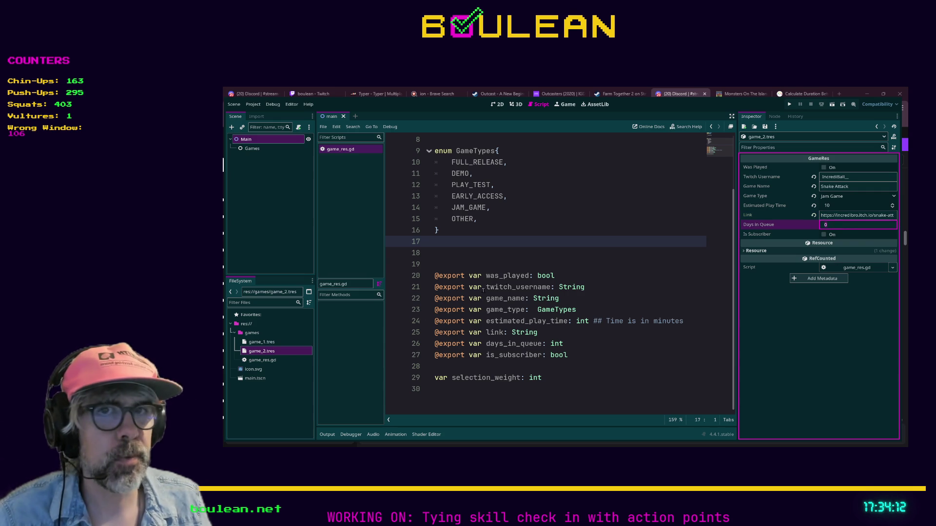
pyautogui.click(262, 351)
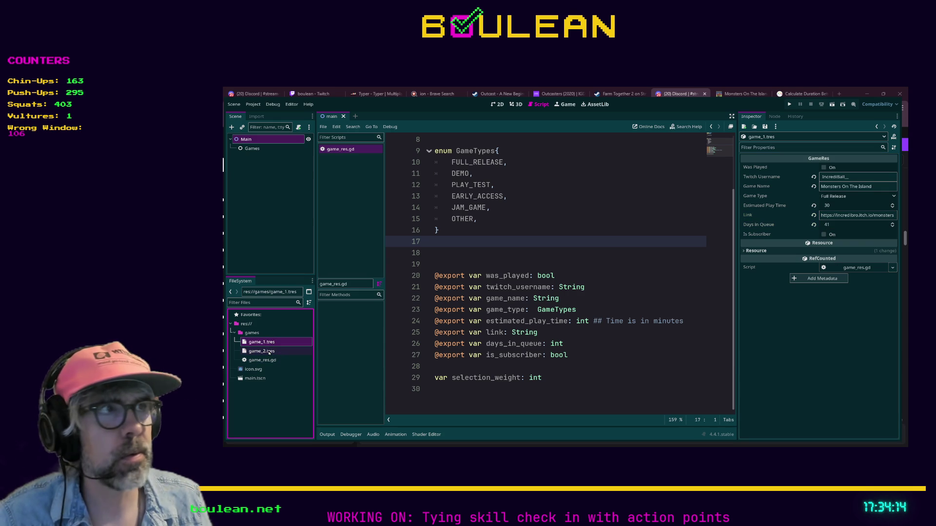
pyautogui.click(848, 225)
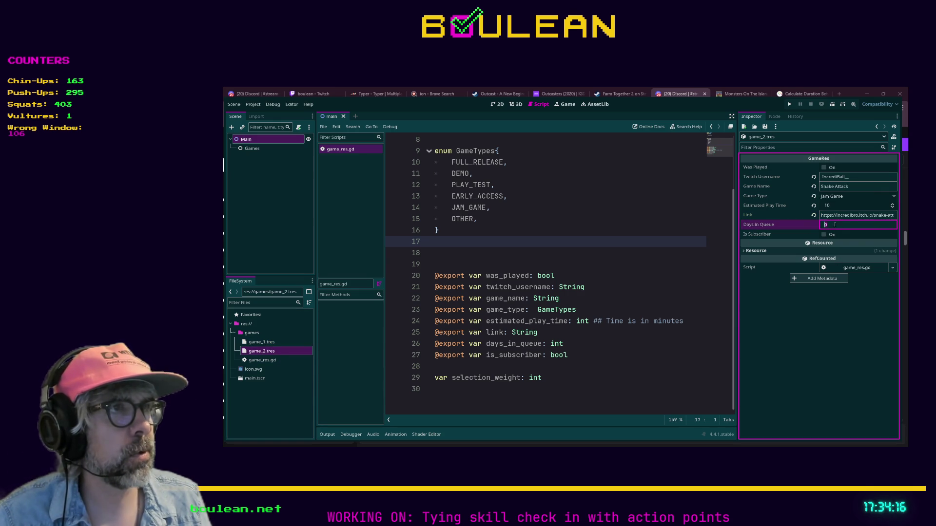
pyautogui.write('41')
pyautogui.press('Return')
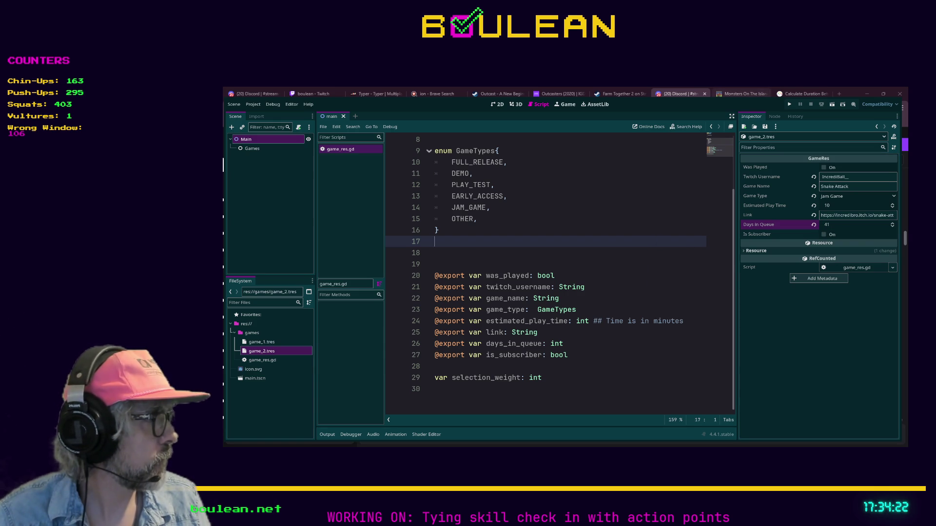
pyautogui.press('Down')
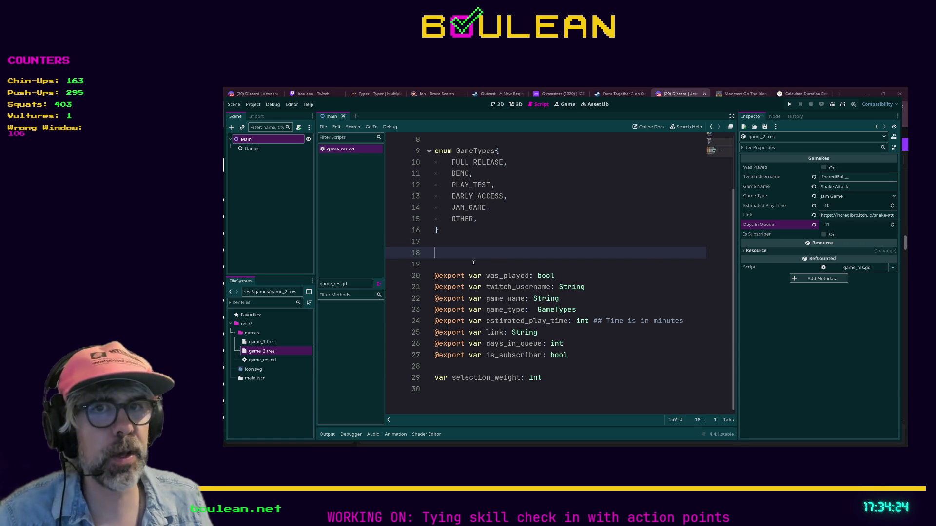
pyautogui.click(263, 342)
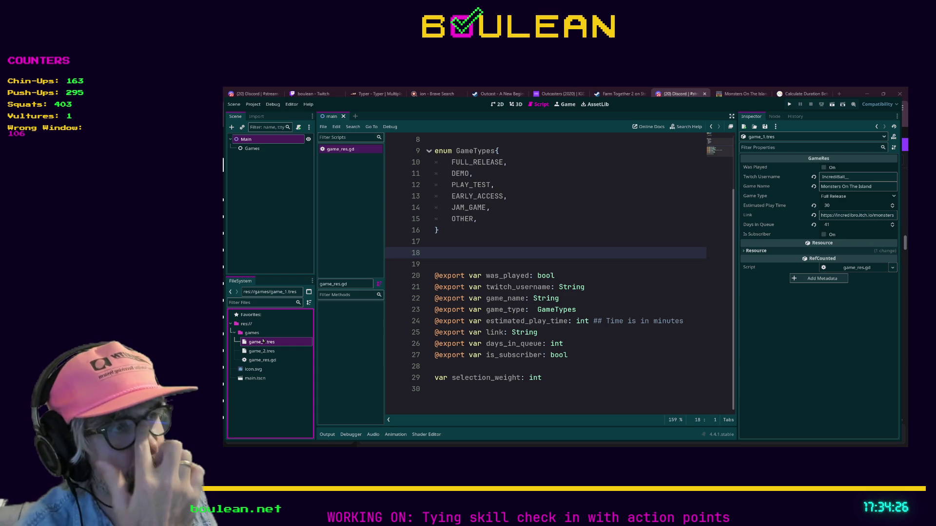
# Step: Check the Home Before Dark submission in Discord and return to Godot
pyautogui.press('Down')
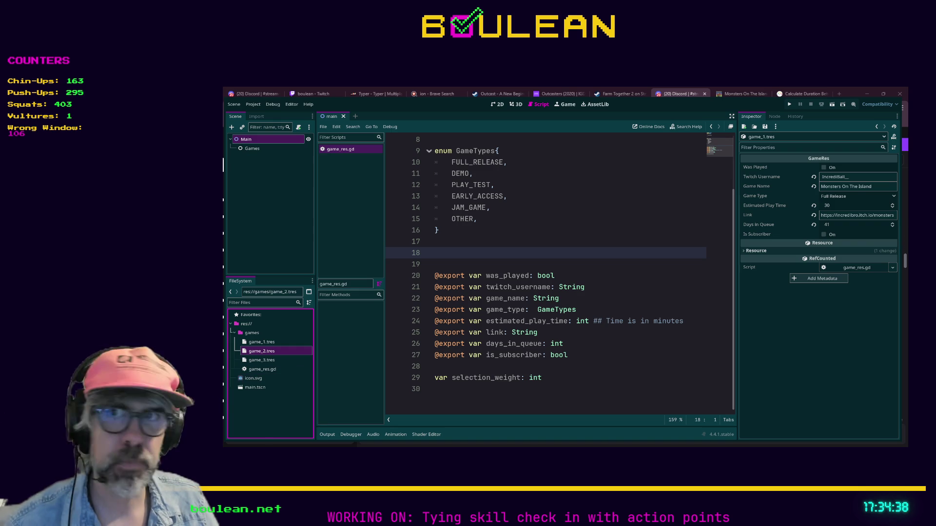
pyautogui.hotkey('alt', 'Tab')
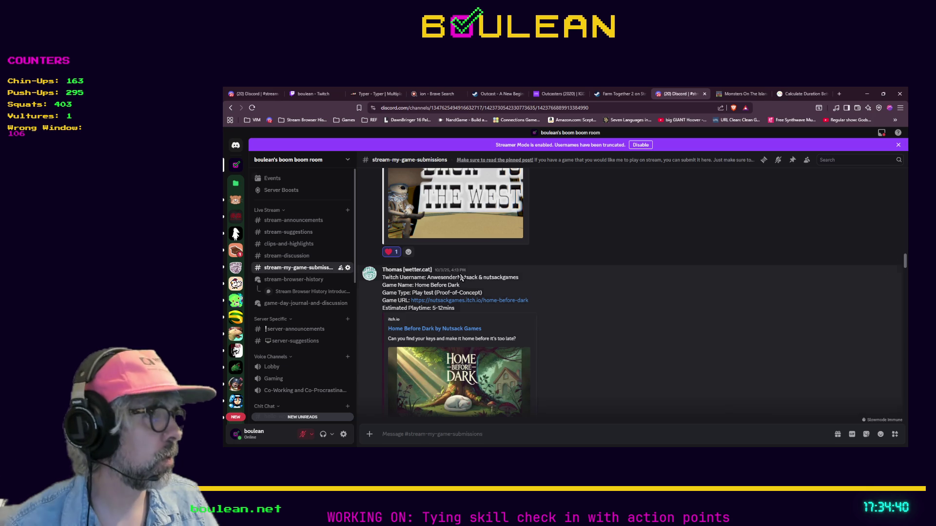
pyautogui.scroll(-3, 497, 268)
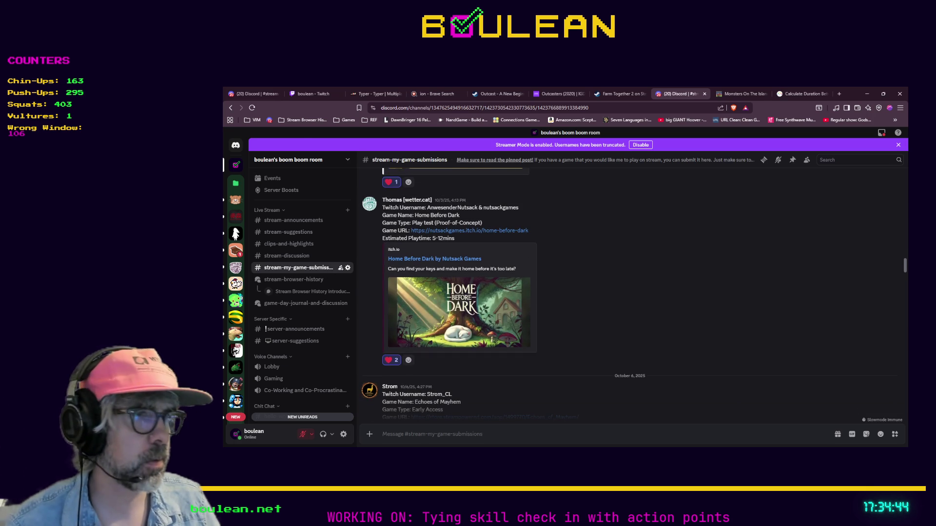
pyautogui.hotkey('alt', 'Tab')
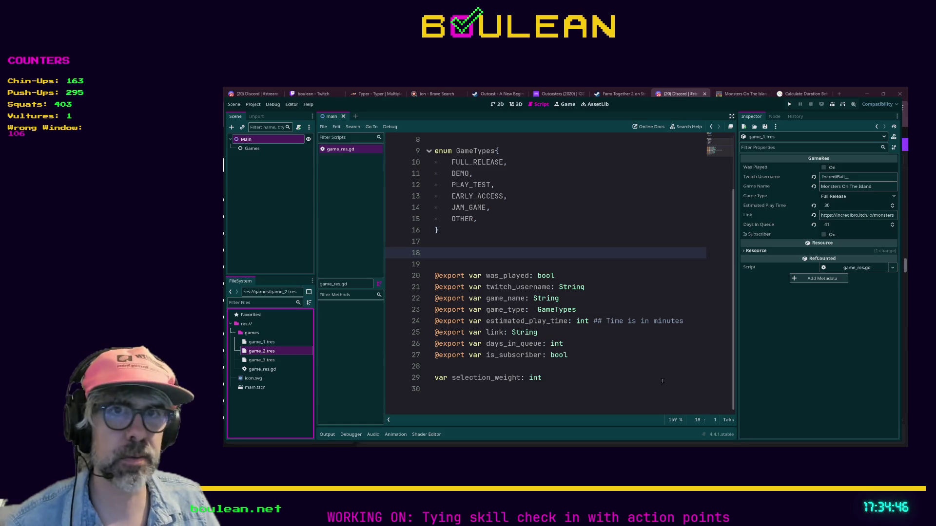
# Step: Replace game_3.tres's Twitch Username with the new submitter's username
pyautogui.click(267, 361)
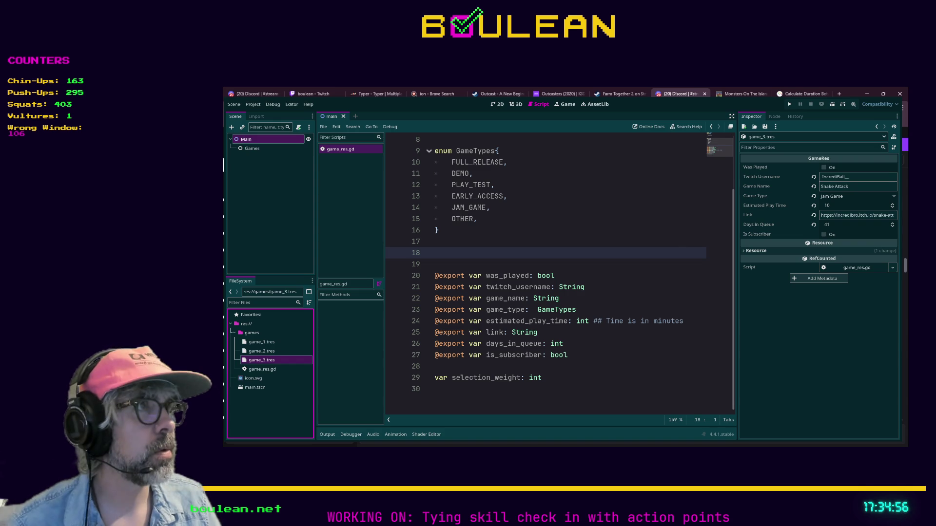
pyautogui.click(857, 176)
pyautogui.hotkey('ctrl', 'a')
pyautogui.write('AnwesenderNutsack')
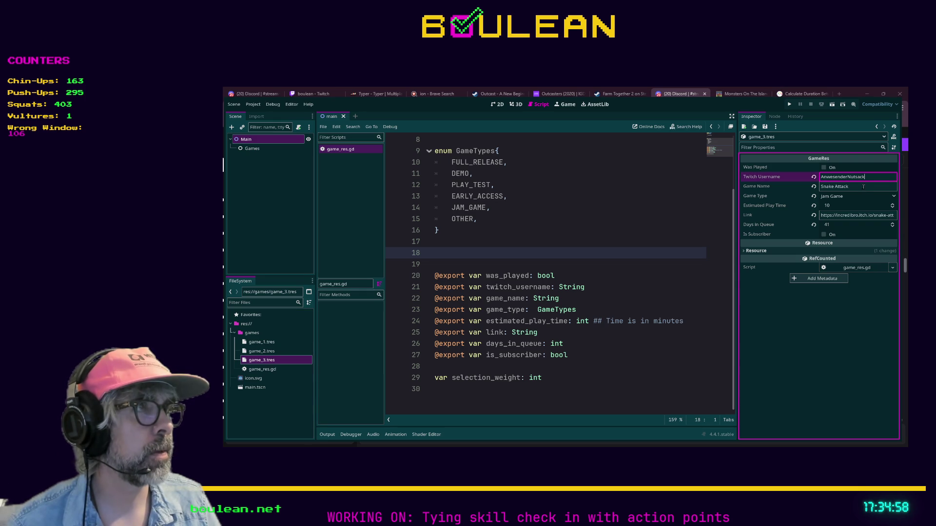
pyautogui.click(863, 187)
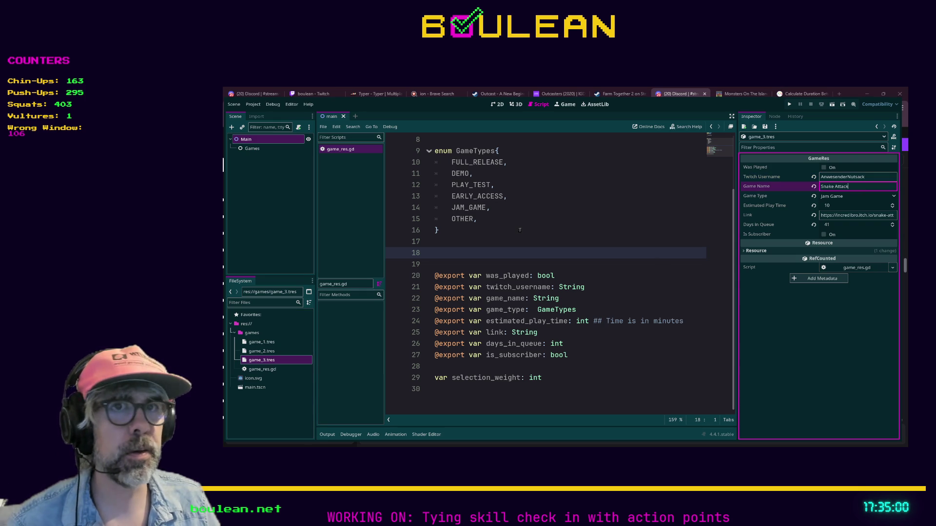
pyautogui.scroll(3, 520, 230)
pyautogui.scroll(-3, 540, 280)
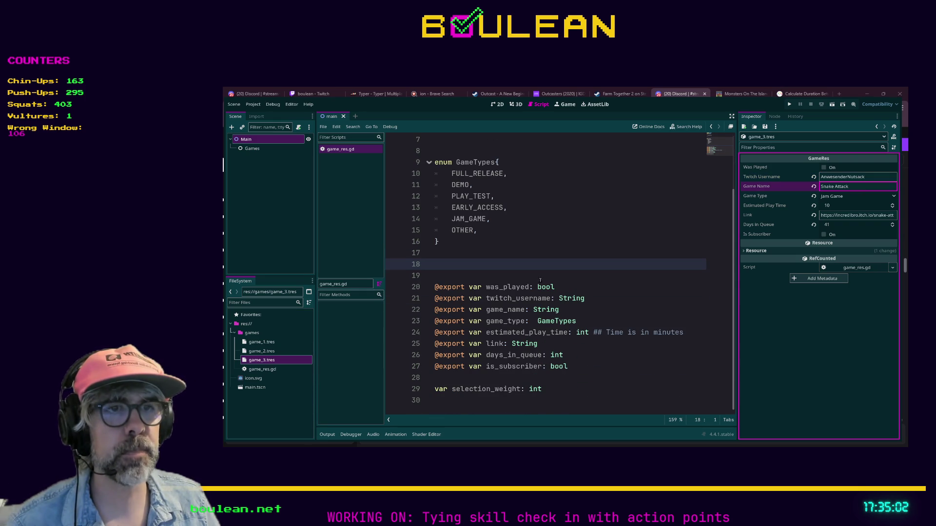
pyautogui.click(575, 364)
pyautogui.press('Return')
pyautogui.write('@export var ')
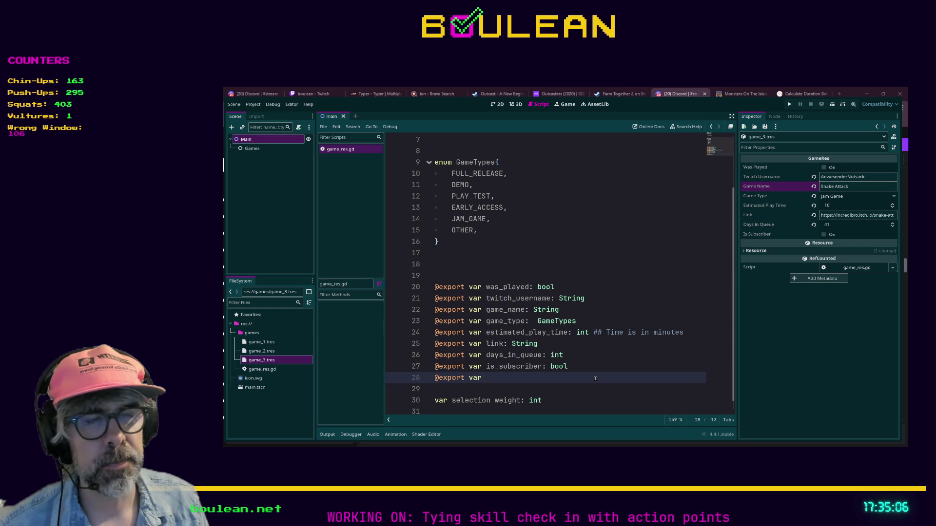
pyautogui.write('additi')
pyautogui.press('BackSpace')
pyautogui.press('BackSpace')
pyautogui.press('BackSpace')
pyautogui.press('BackSpace')
pyautogui.write('ditional_info')
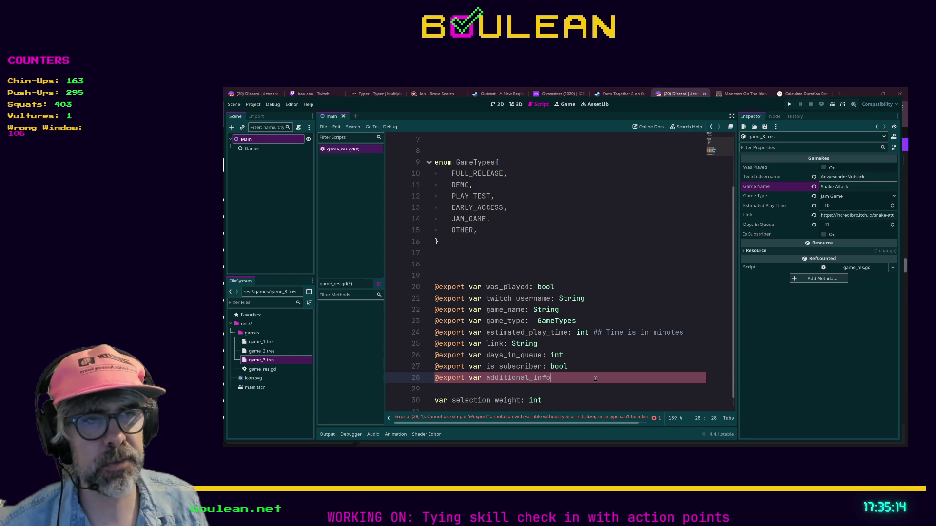
pyautogui.write(': String')
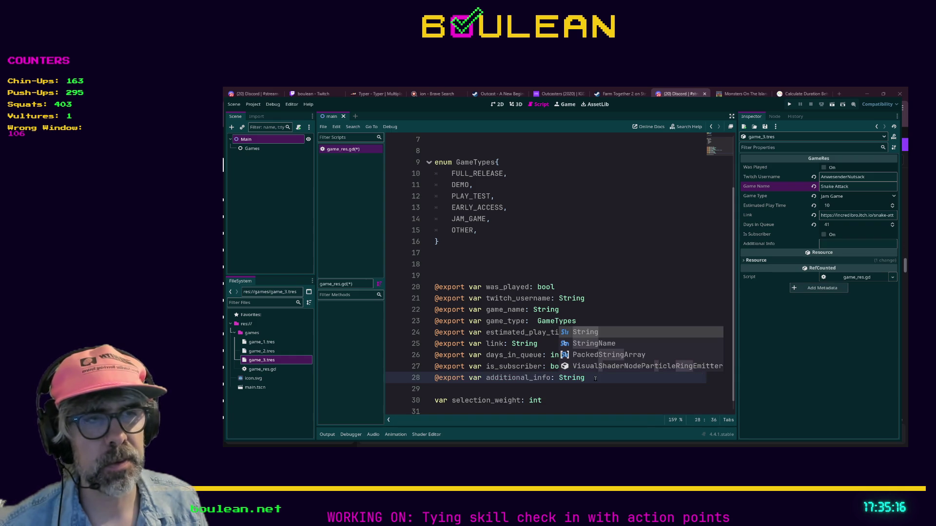
# Step: Enter '2x devs:' and the developers' names in game_3.tres's Additional Info, then save
pyautogui.click(839, 243)
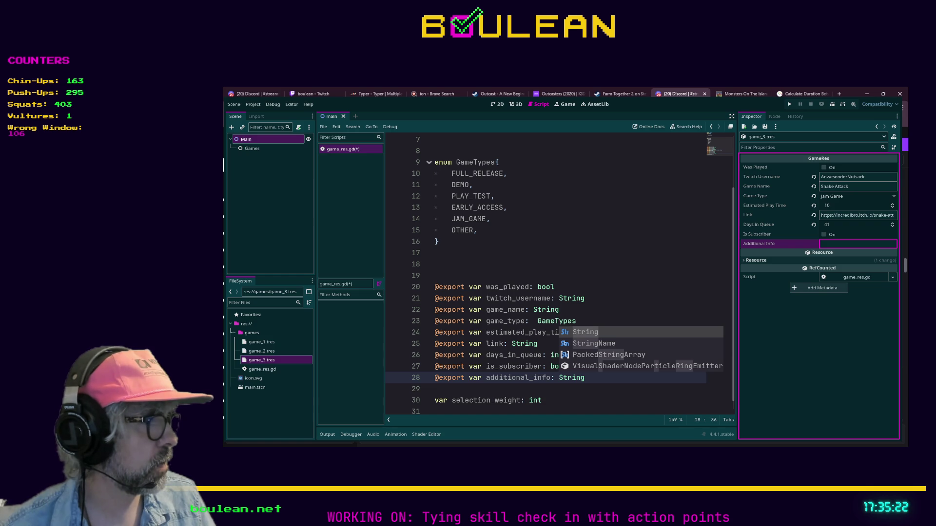
pyautogui.click(839, 244)
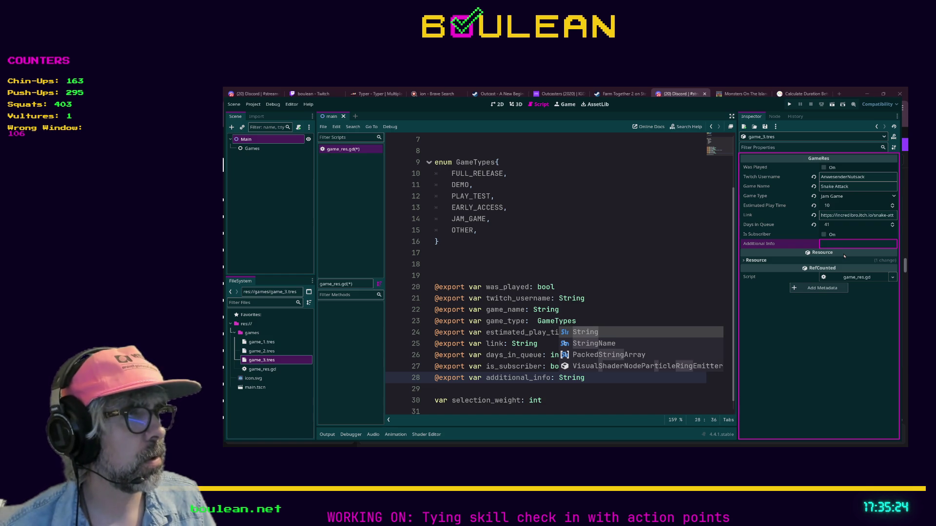
pyautogui.write('2x devs:')
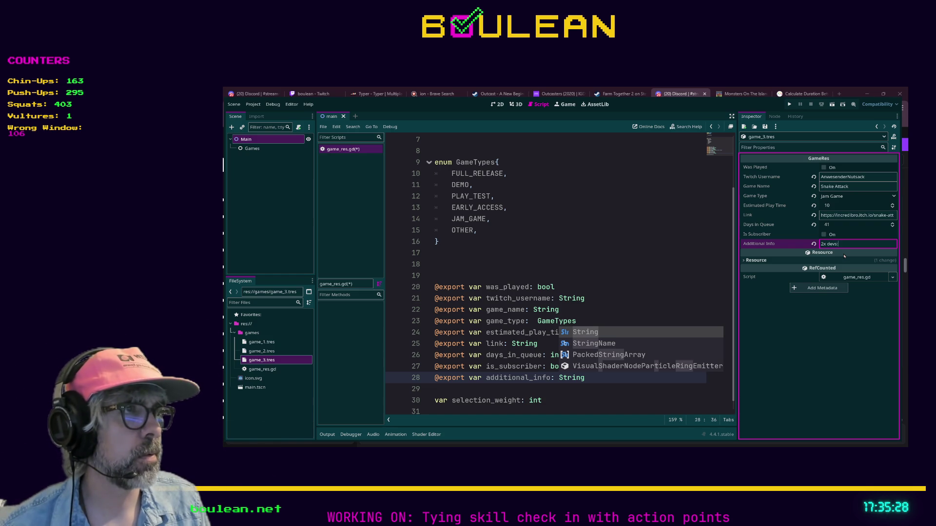
pyautogui.hotkey('ctrl', 'v')
pyautogui.click(537, 264)
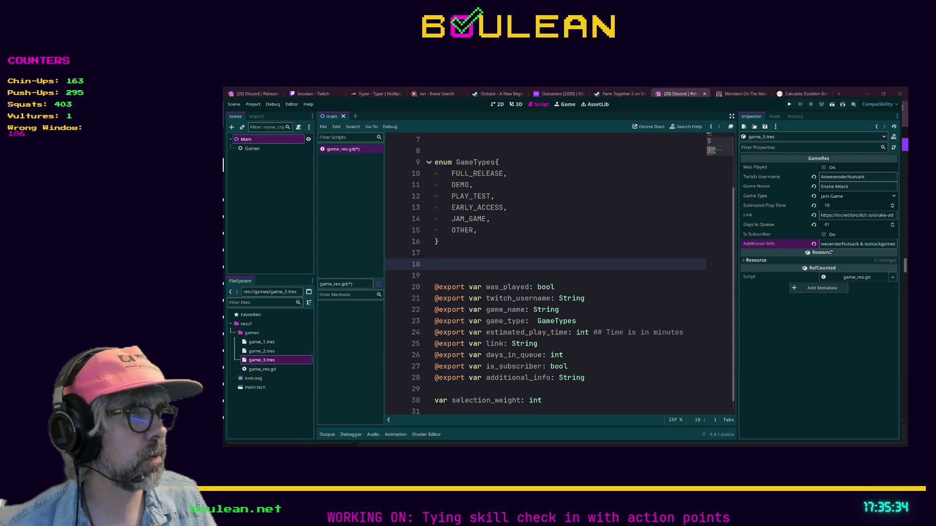
pyautogui.hotkey('ctrl', 's')
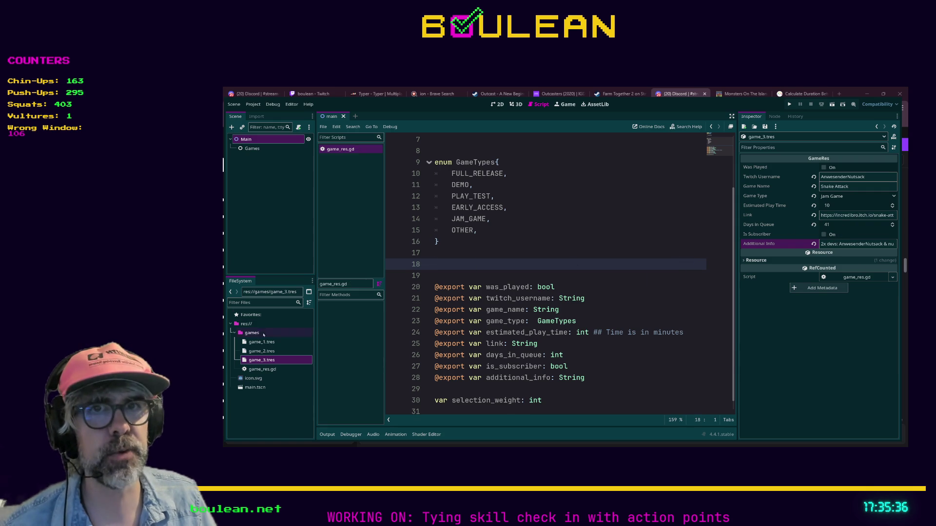
# Step: Review the game_1, game_2 and game_3 resources in the Inspector
pyautogui.click(263, 340)
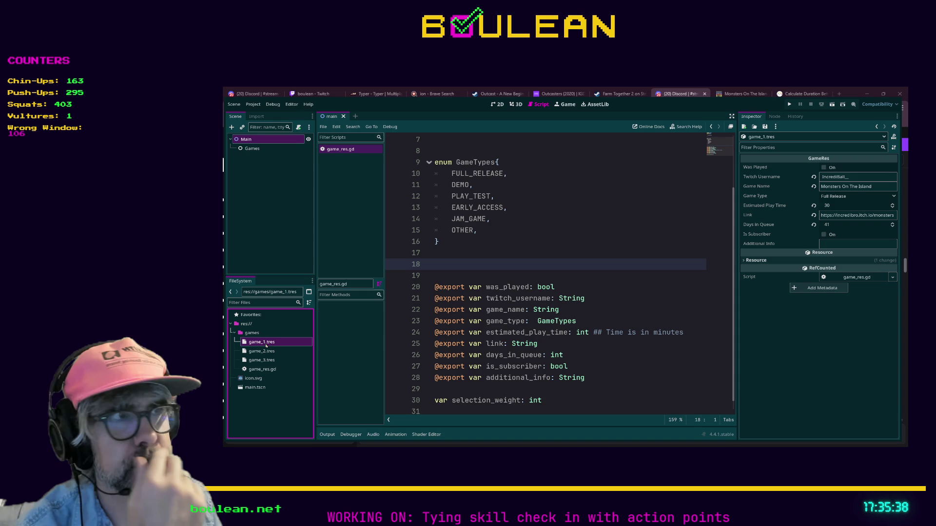
pyautogui.click(268, 351)
pyautogui.click(272, 360)
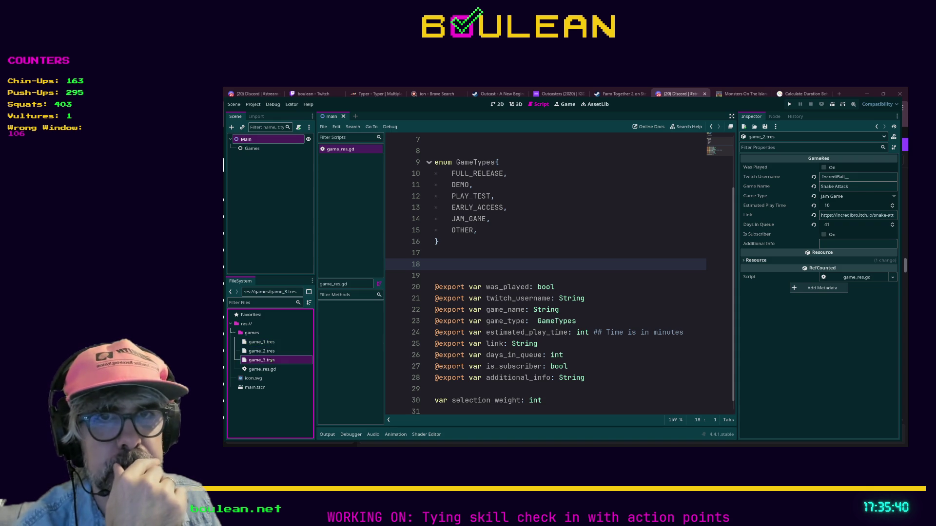
# Step: Attach a new main.gd script extending Node2D to Main and show the 2D view
pyautogui.click(255, 387)
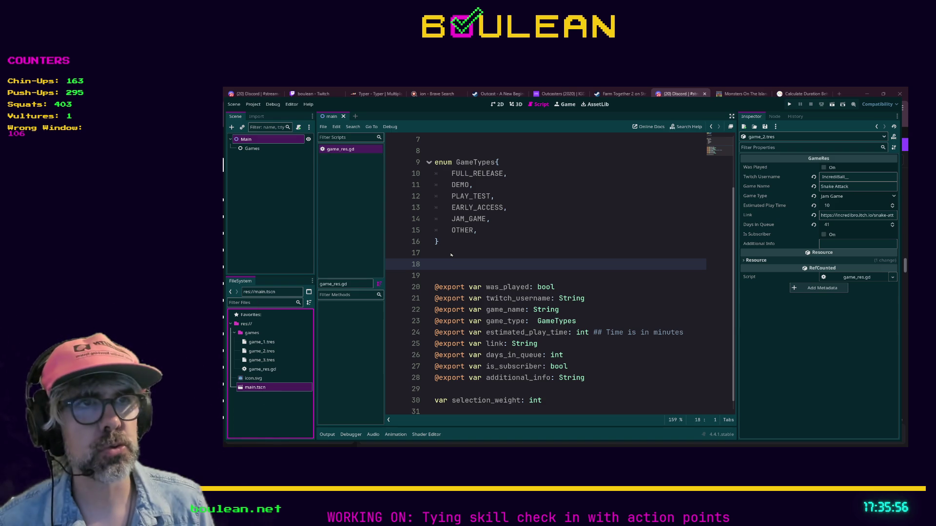
pyautogui.press('Return')
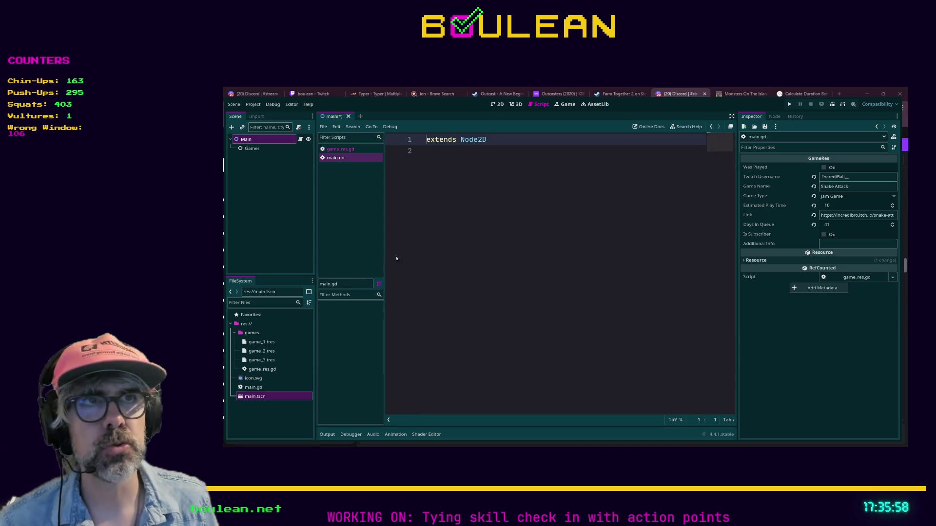
pyautogui.click(246, 139)
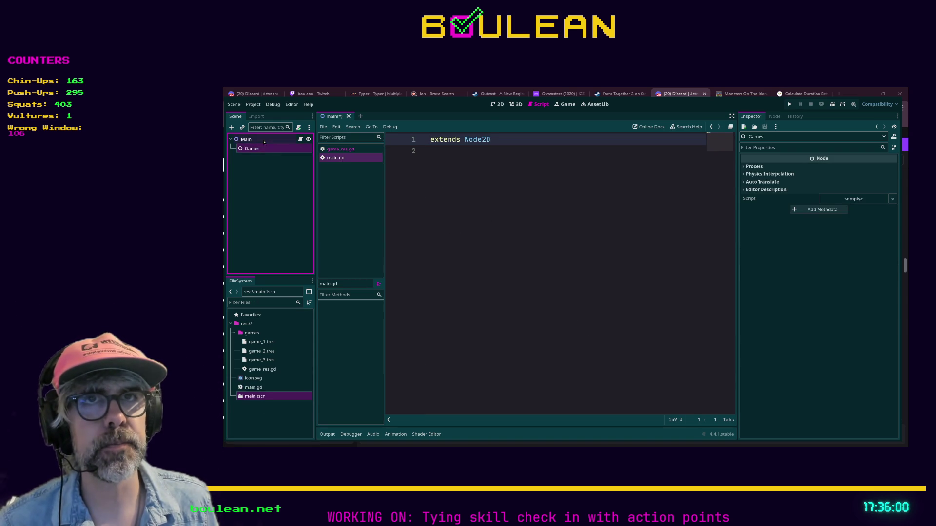
pyautogui.click(497, 105)
pyautogui.scroll(1, 404, 217)
pyautogui.moveTo(380, 189)
pyautogui.mouseDown()
pyautogui.moveTo(435, 244)
pyautogui.moveTo(420, 258)
pyautogui.mouseUp()
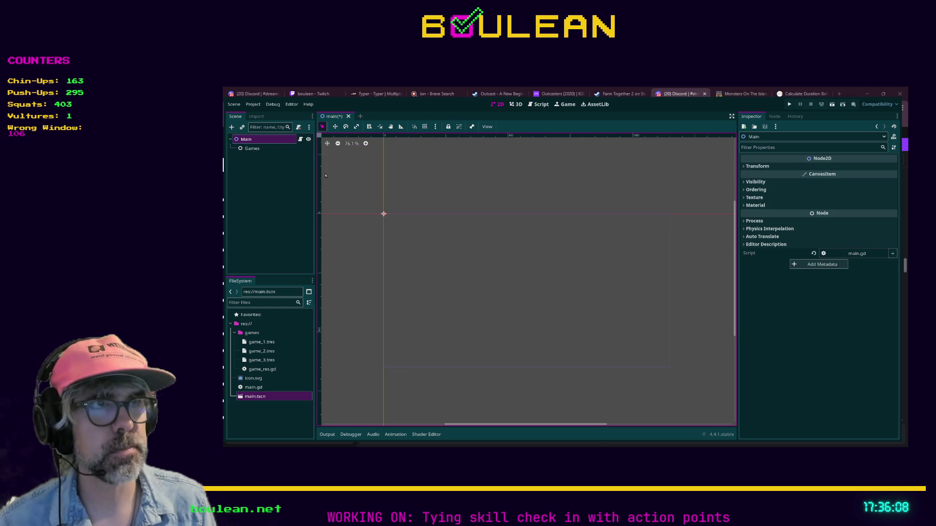
# Step: Add a Button under Main labelled 'PICK NEXT GAME' and place it below the canvas middle
pyautogui.hotkey('ctrl', 'v')
pyautogui.click(797, 179)
pyautogui.write('PICK NEXT G')
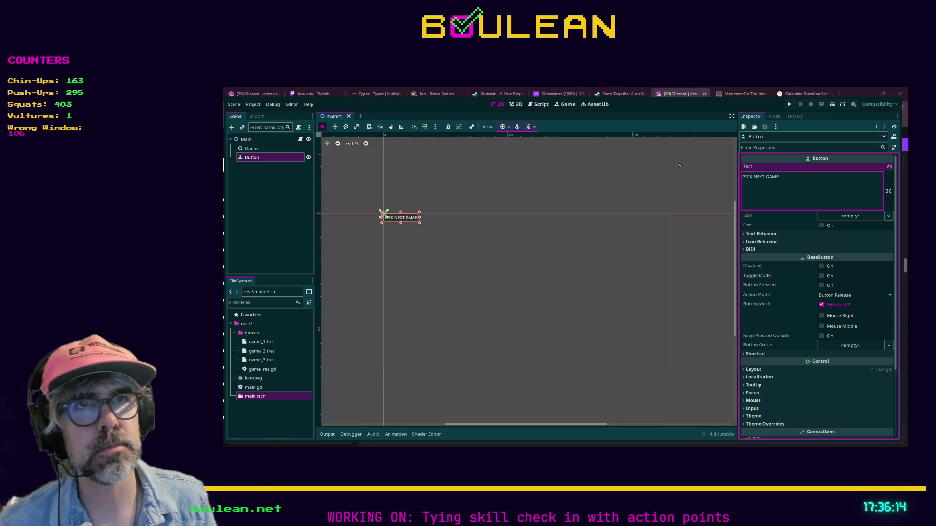
pyautogui.moveTo(408, 219)
pyautogui.mouseDown()
pyautogui.moveTo(529, 306)
pyautogui.moveTo(537, 294)
pyautogui.moveTo(642, 319)
pyautogui.mouseUp()
pyautogui.moveTo(588, 309); pyautogui.dragTo(545, 300)
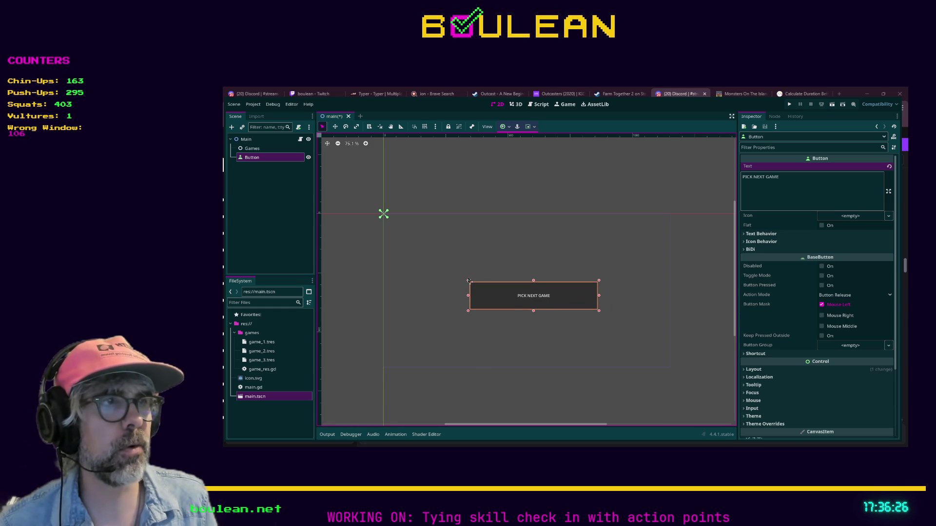
pyautogui.scroll(1, 720, 296)
pyautogui.scroll(-3, 785, 333)
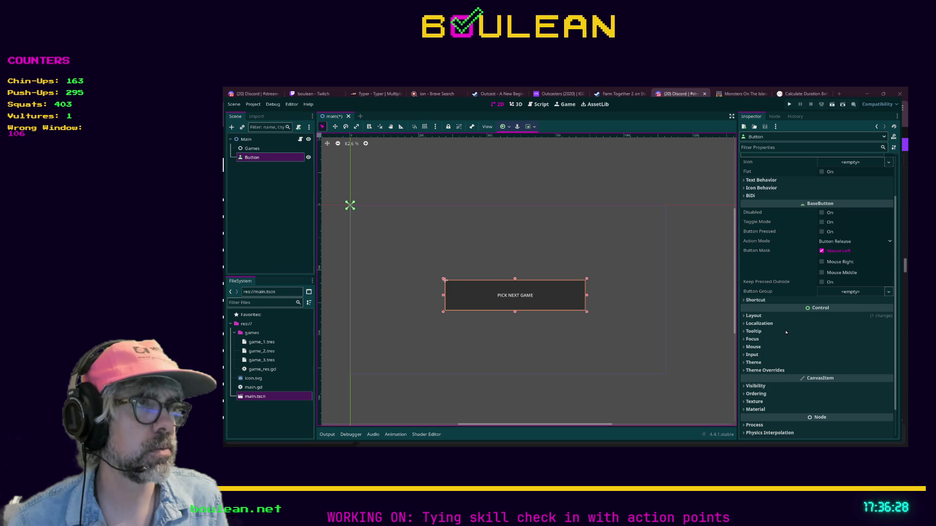
pyautogui.scroll(-2, 786, 292)
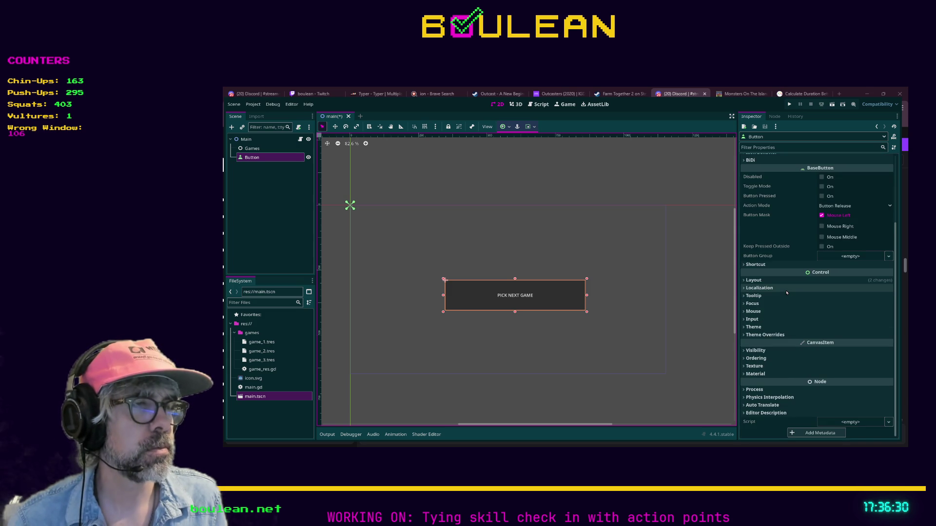
pyautogui.scroll(5, 786, 293)
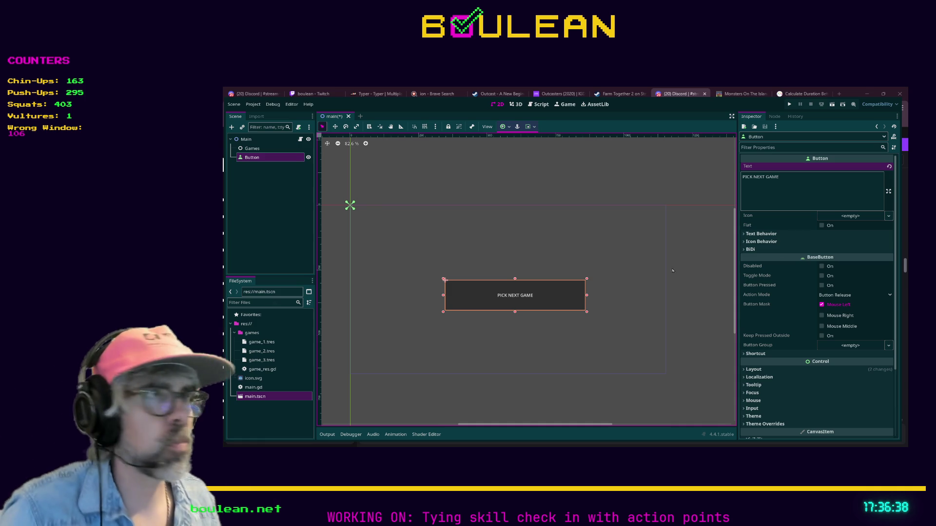
pyautogui.scroll(-2, 777, 211)
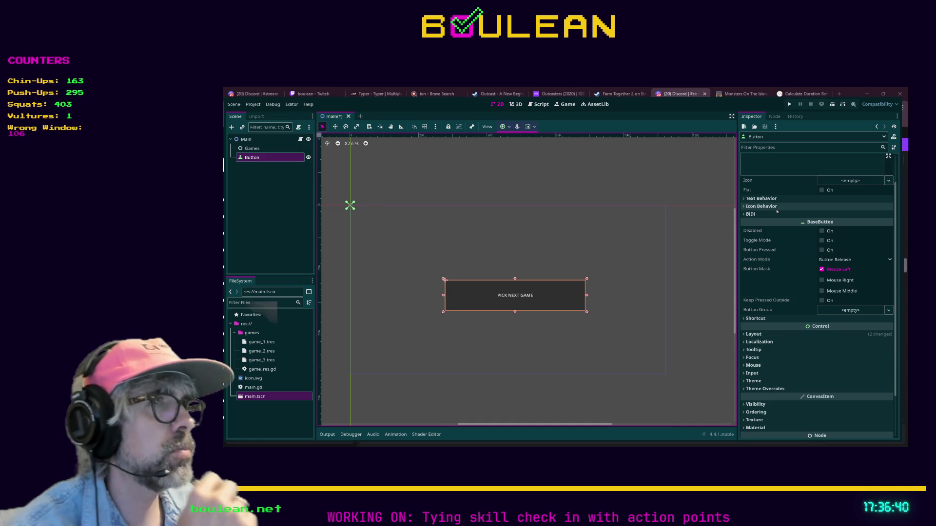
pyautogui.scroll(-3, 777, 211)
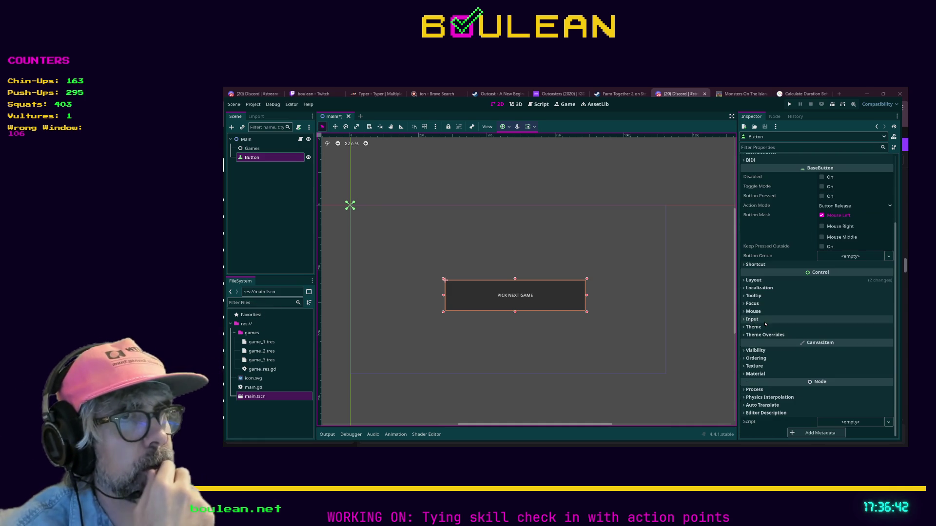
pyautogui.click(716, 332)
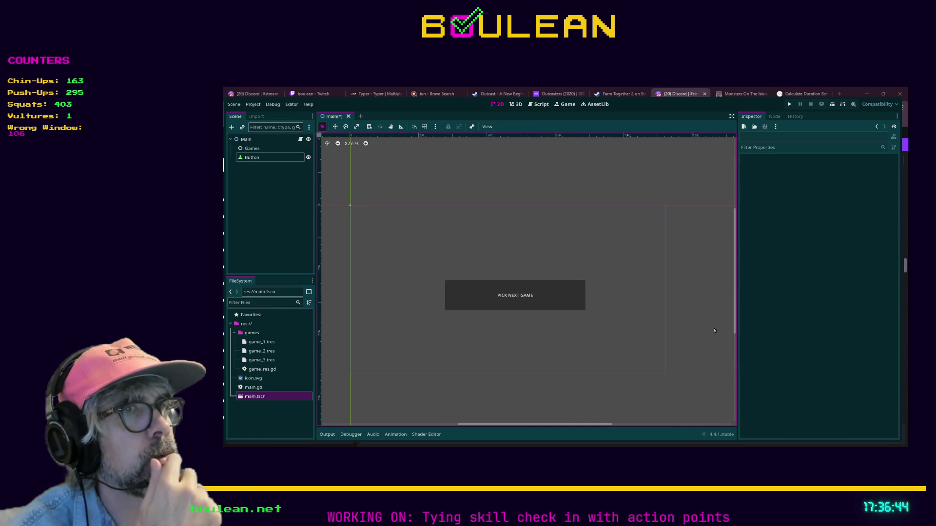
# Step: Save the main scene and run the project with F5, relaunching it once
pyautogui.hotkey('ctrl', 's')
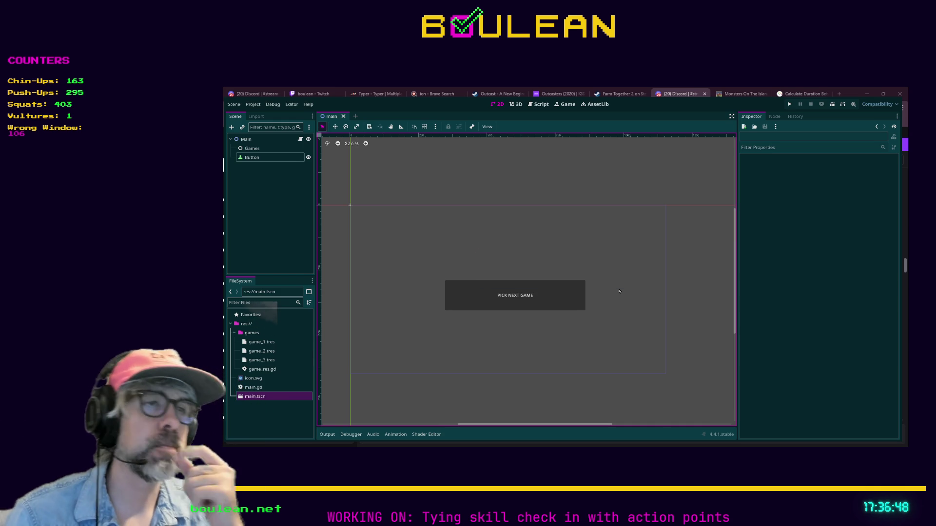
pyautogui.press('F5')
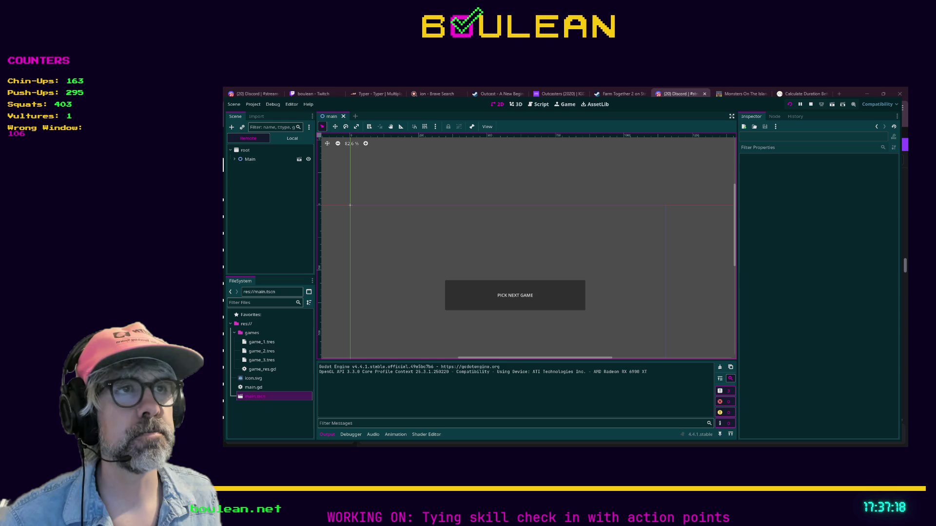
pyautogui.press('F5')
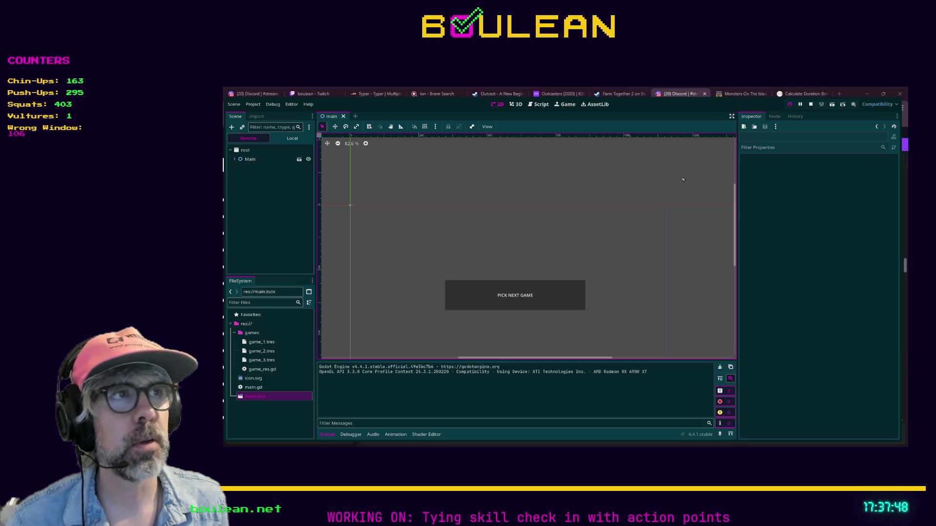
# Step: Relaunch the game twice, stop it, then start it once more
pyautogui.press('F5')
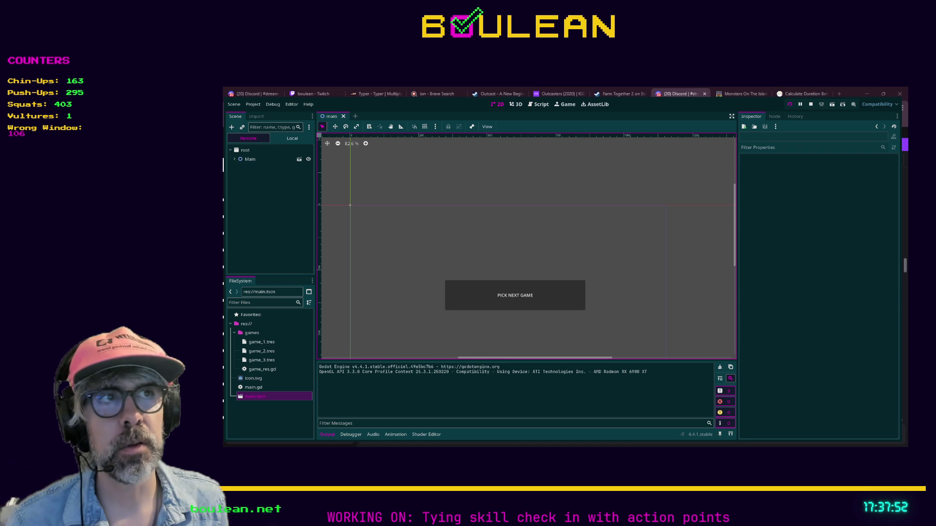
pyautogui.press('F5')
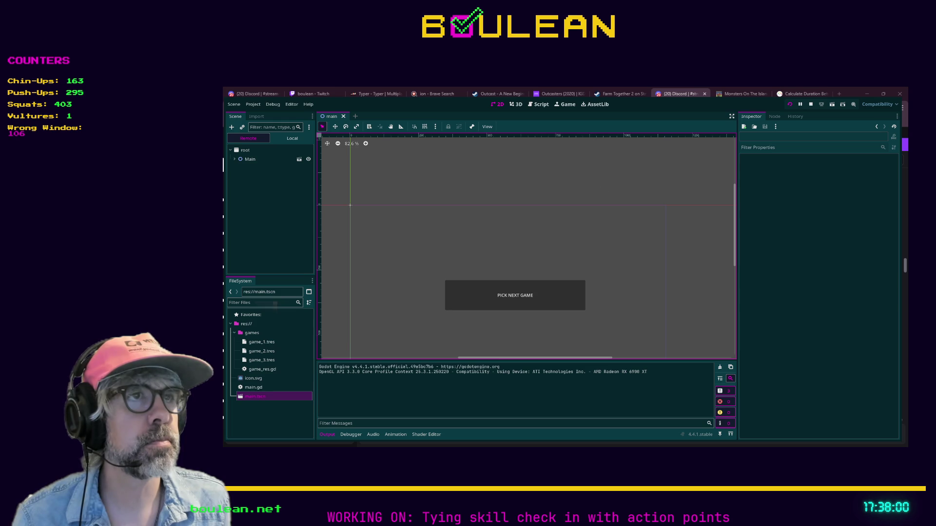
pyautogui.press('F8')
pyautogui.press('F5')
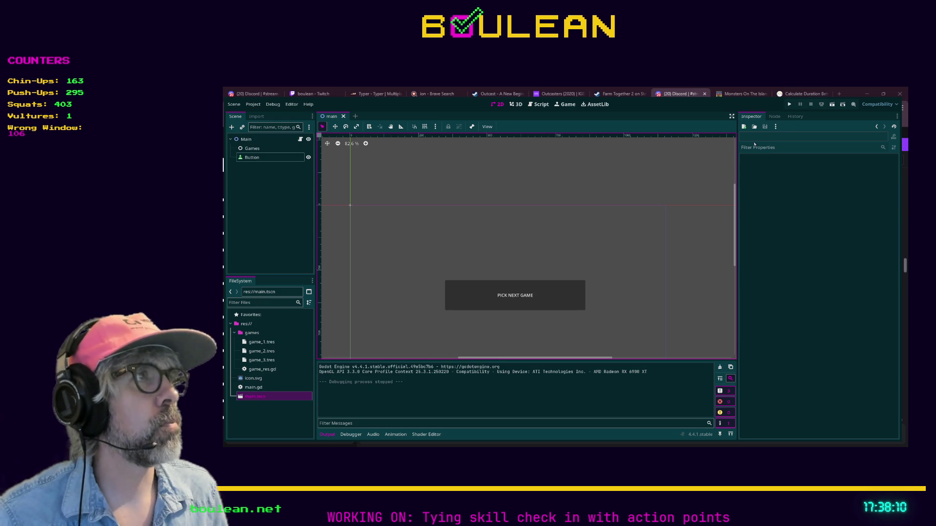
pyautogui.press('F5')
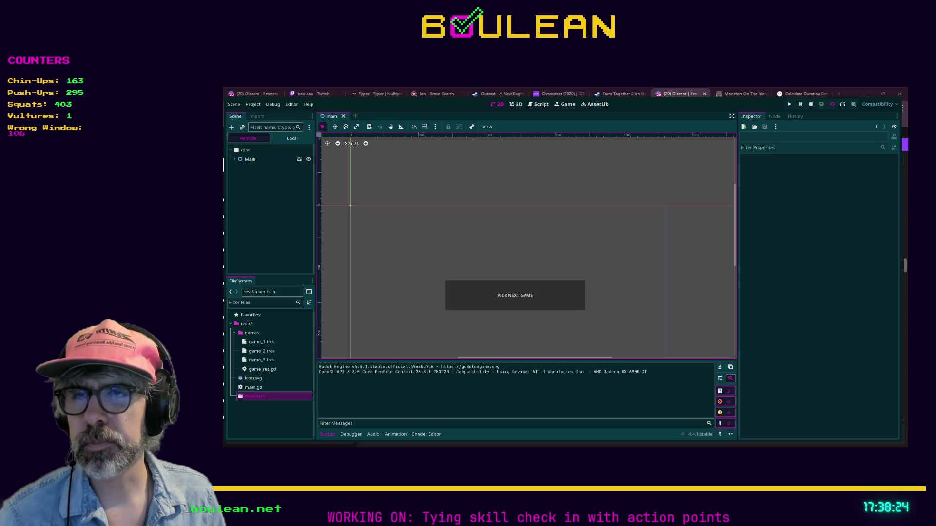
pyautogui.hotkey('alt', 'Tab')
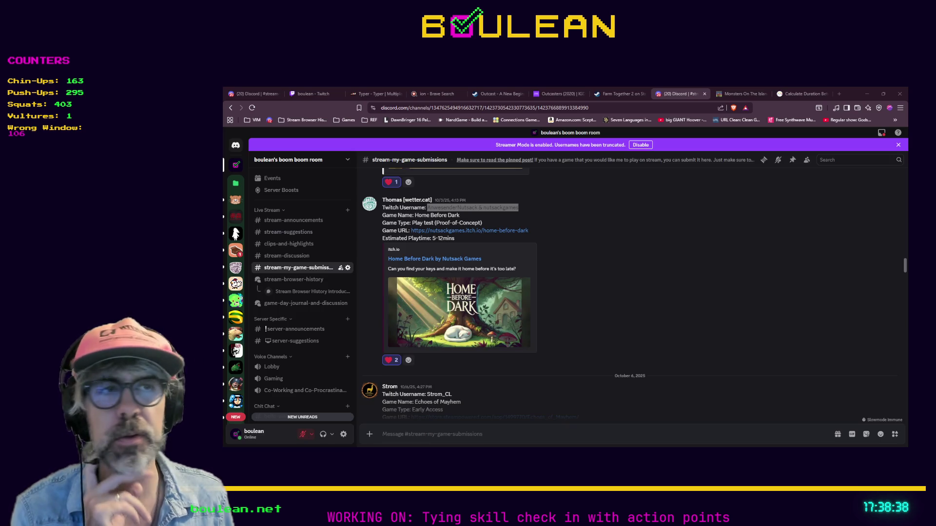
pyautogui.hotkey('alt', 'Tab')
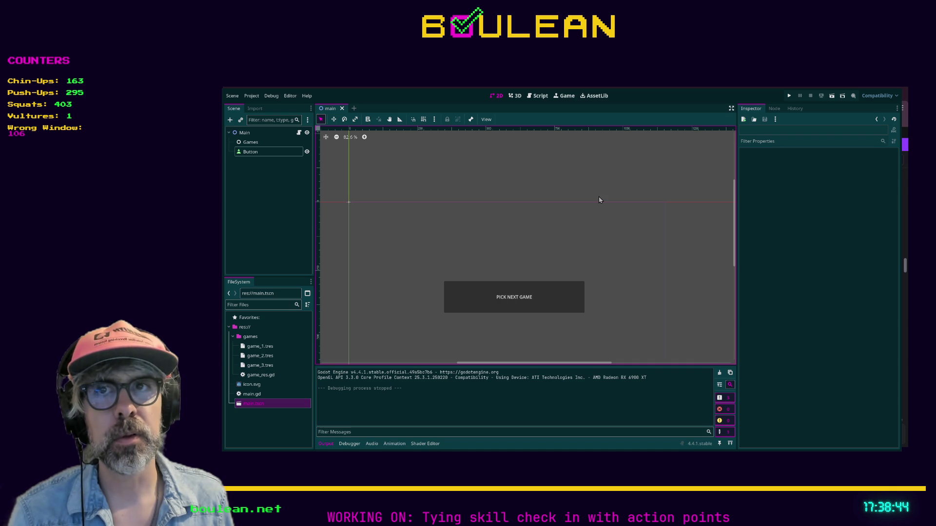
pyautogui.press('F5')
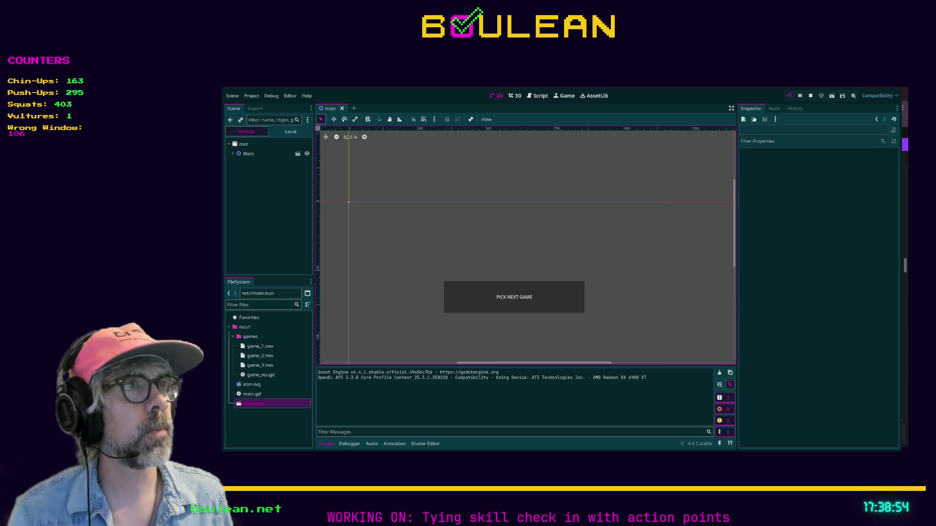
pyautogui.hotkey('alt', 'Tab')
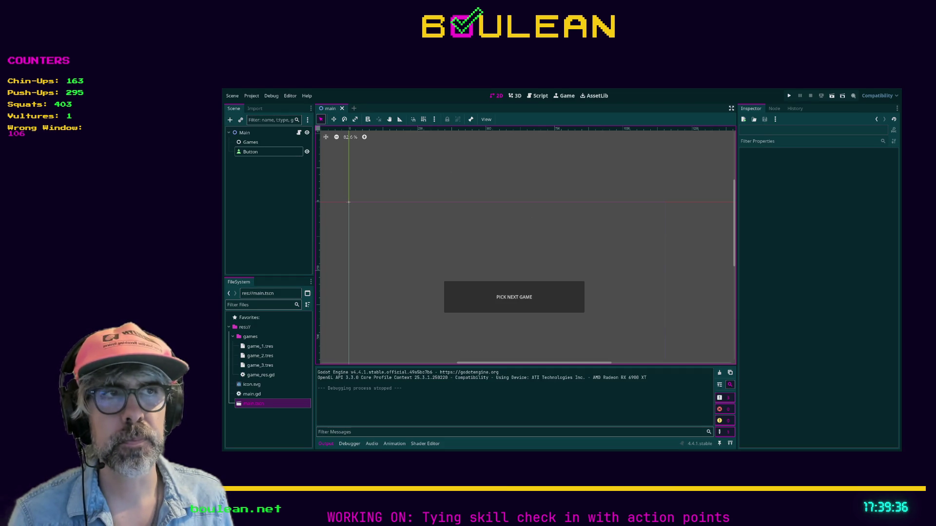
pyautogui.press('F5')
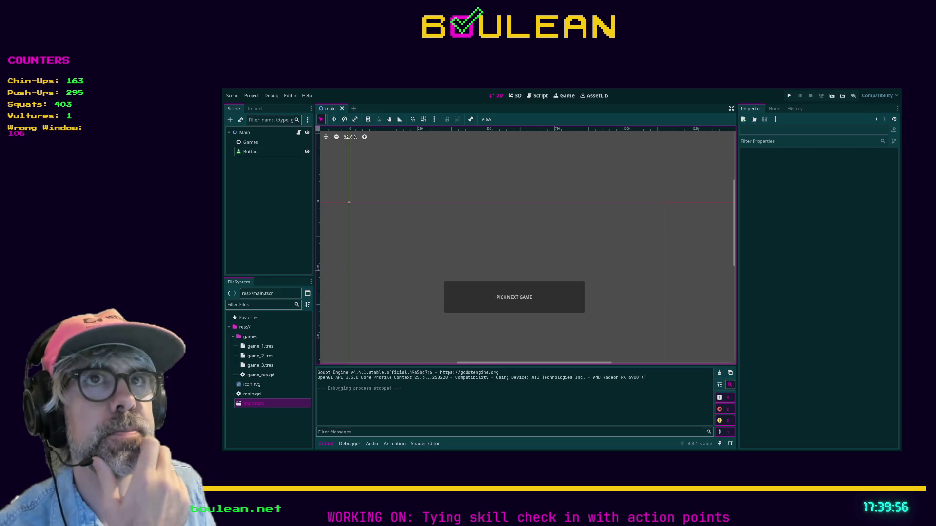
pyautogui.hotkey('alt', 'F4')
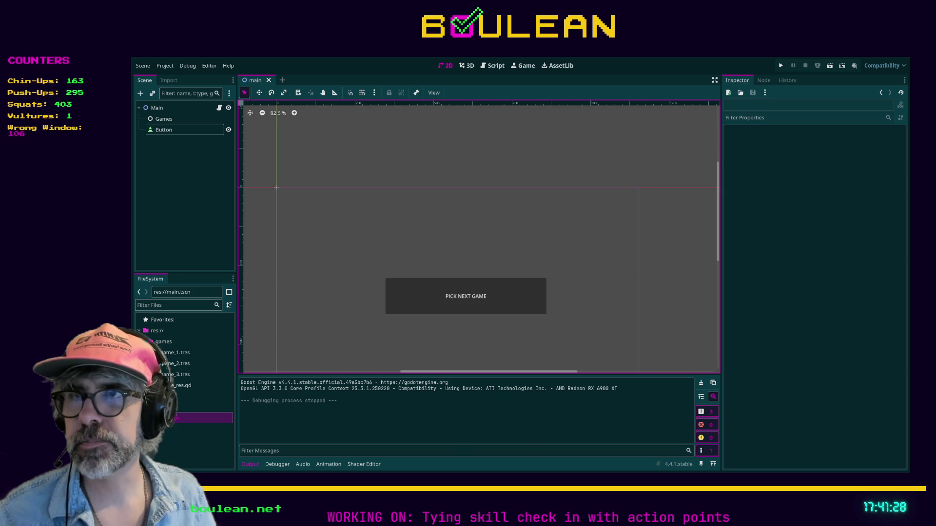
pyautogui.hotkey('alt', 'Tab')
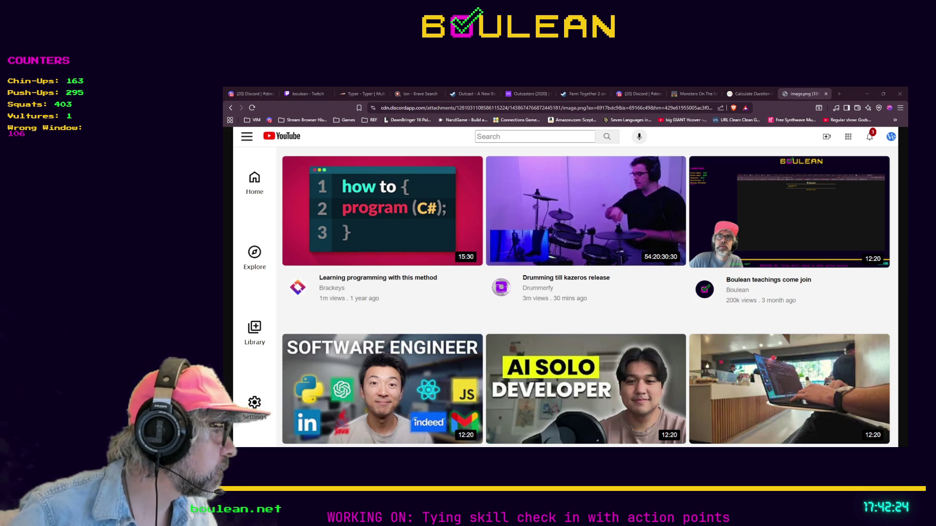
# Step: View the attached YouTube-style mockup at full size, then minimize the browser window
pyautogui.click(687, 275)
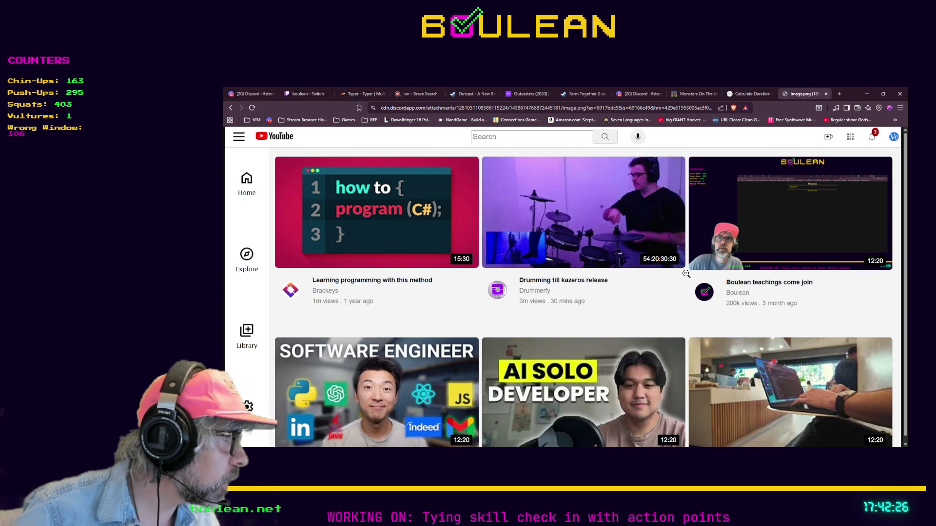
pyautogui.scroll(-1, 691, 275)
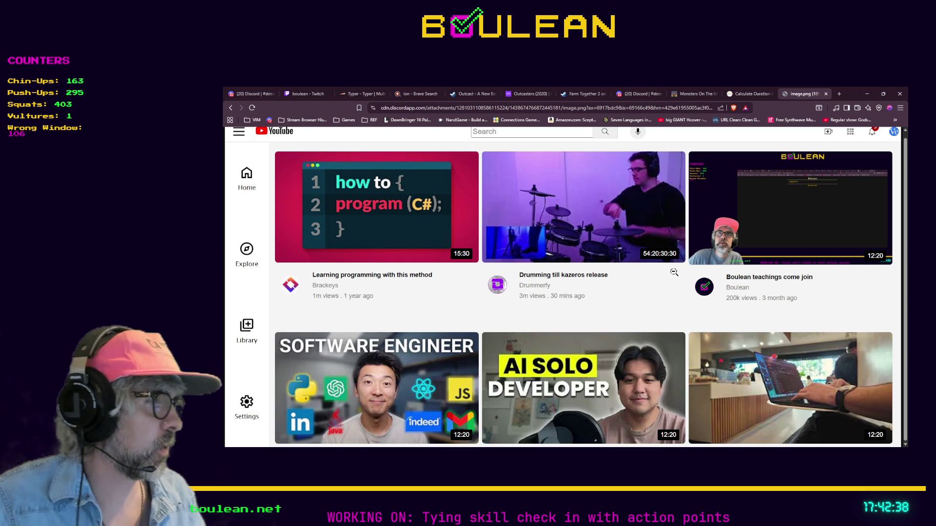
pyautogui.scroll(1, 700, 269)
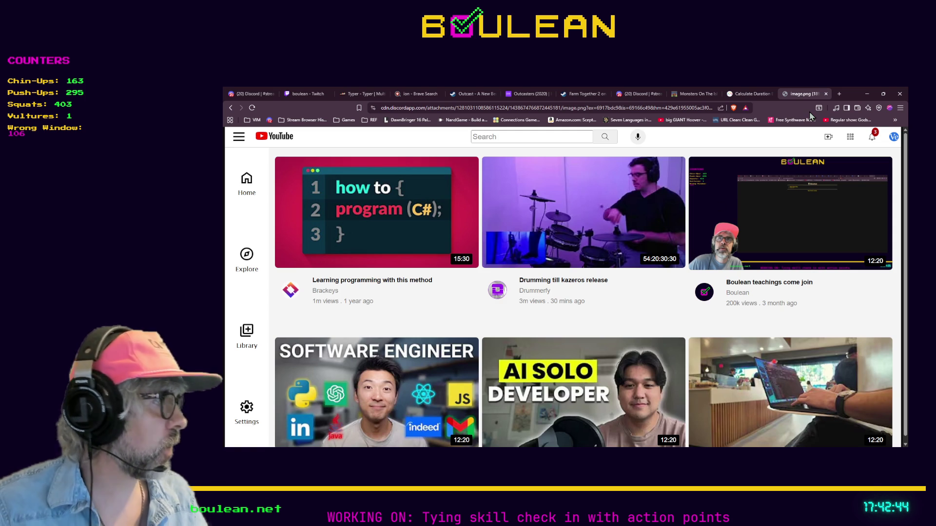
pyautogui.click(865, 95)
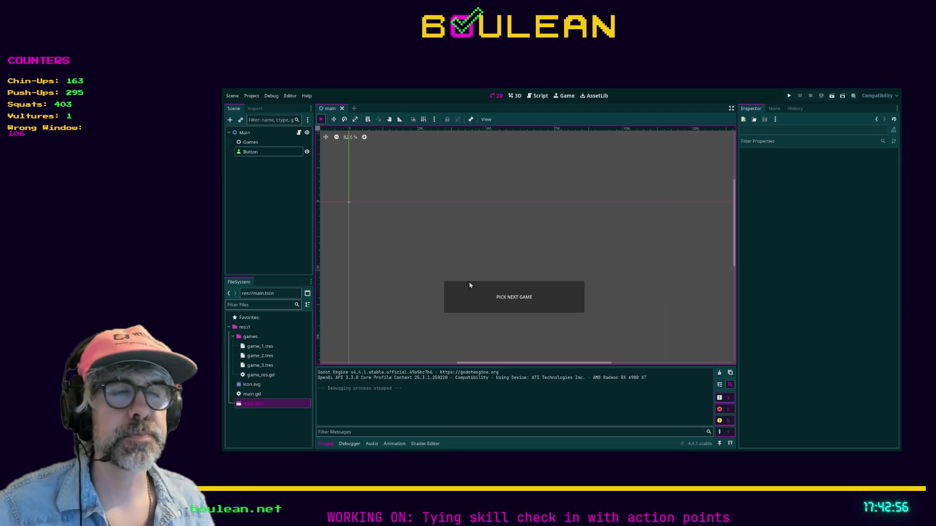
# Step: Run the project to test the PICK NEXT GAME scene, then switch back to the editor
pyautogui.click(788, 98)
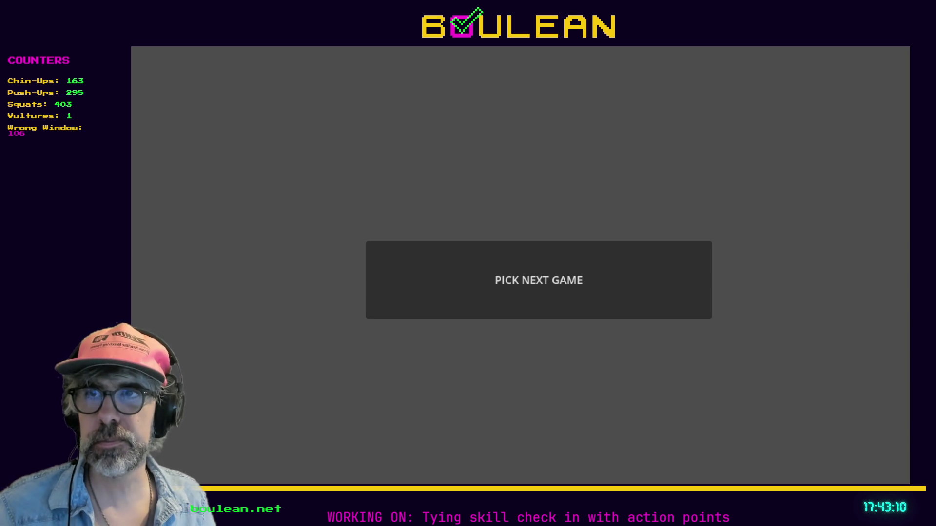
pyautogui.hotkey('alt', 'Tab')
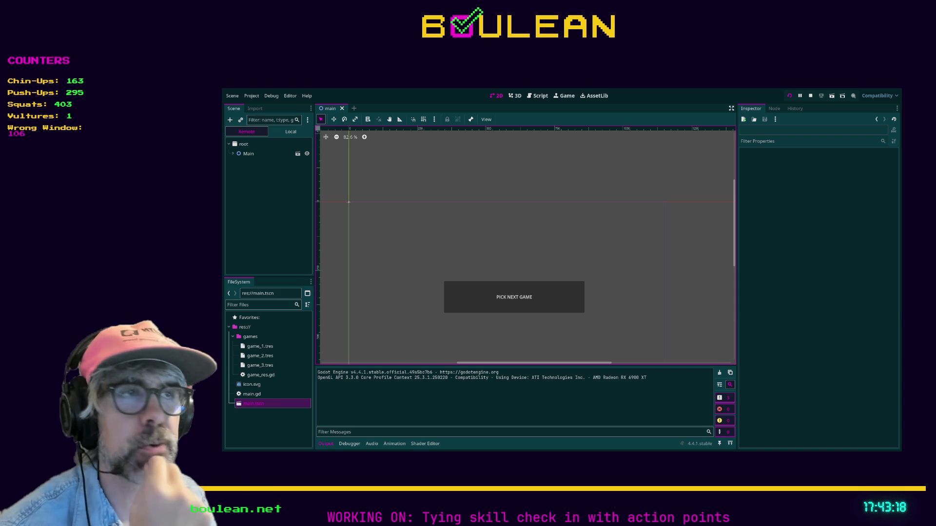
# Step: Stop the running game with F8, ending the debugging session
pyautogui.press('F8')
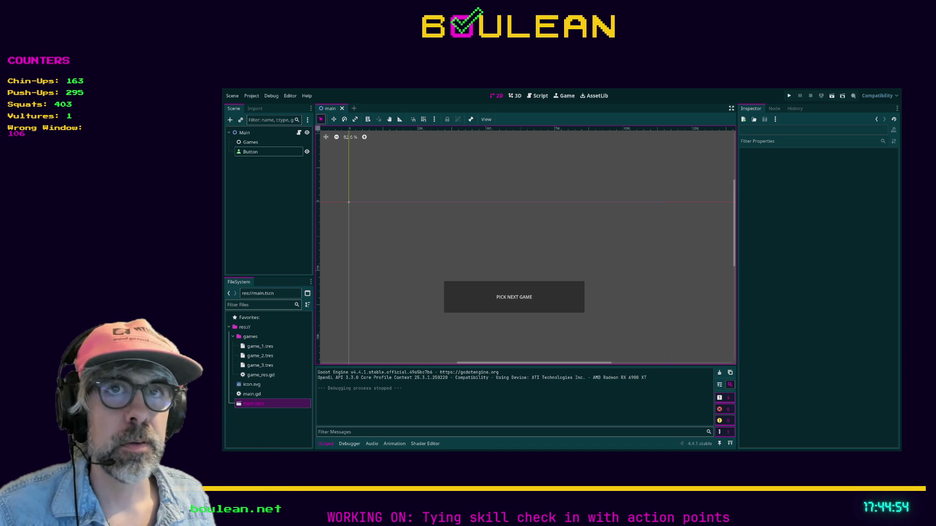
# Step: Select the Games node and open its main.gd script in the Script editor
pyautogui.scroll(-2, 525, 328)
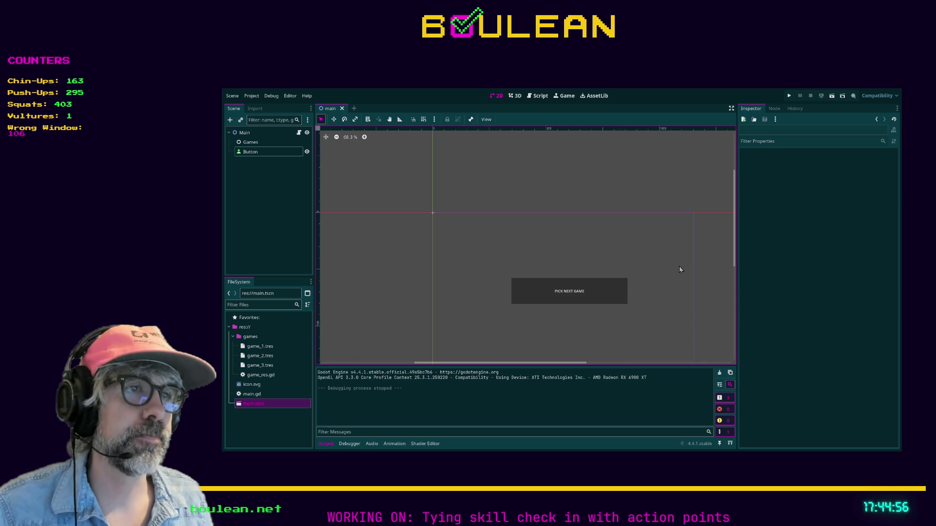
pyautogui.click(250, 142)
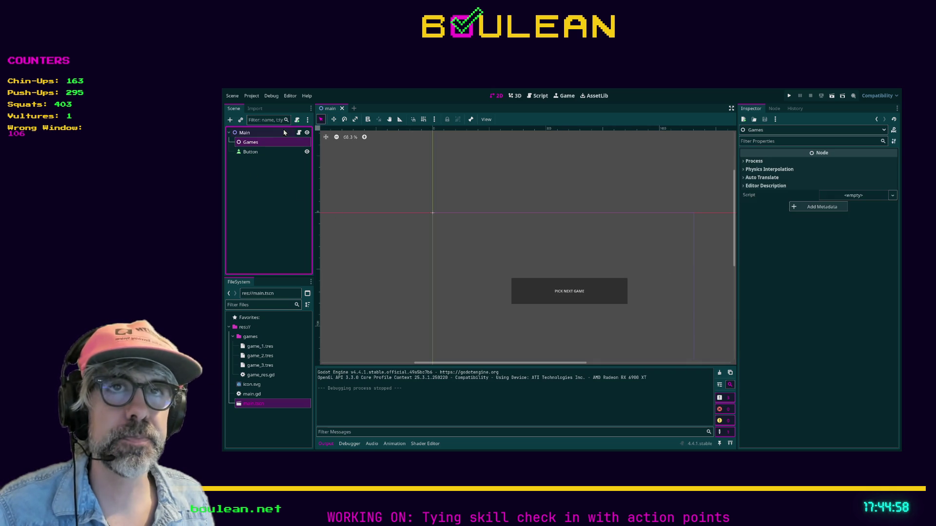
pyautogui.click(298, 132)
pyautogui.keyDown('ctrl'); pyautogui.scroll(1, 583, 236); pyautogui.keyUp('ctrl')
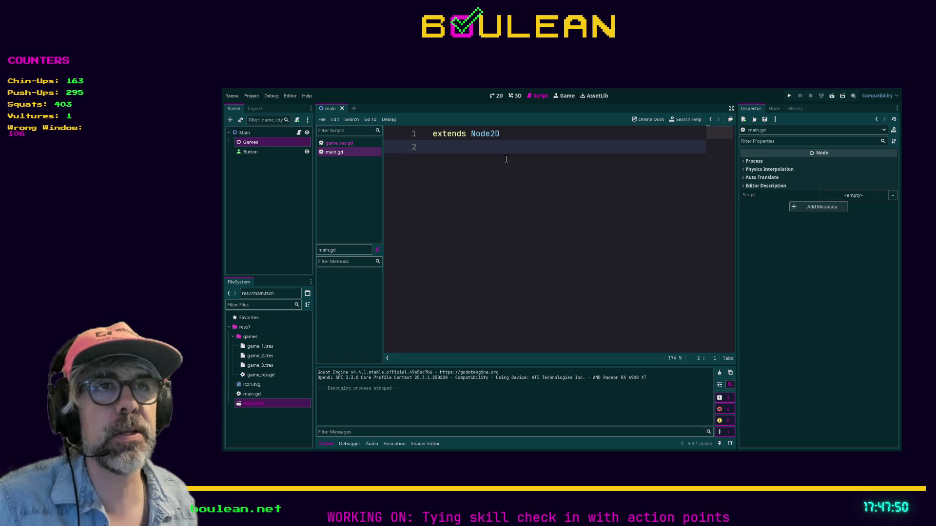
# Step: Add a _ready function to main.gd whose body is just pass
pyautogui.press('Return')
pyautogui.press('Return')
pyautogui.press('Return')
pyautogui.write('func _rea')
pyautogui.press('Return')
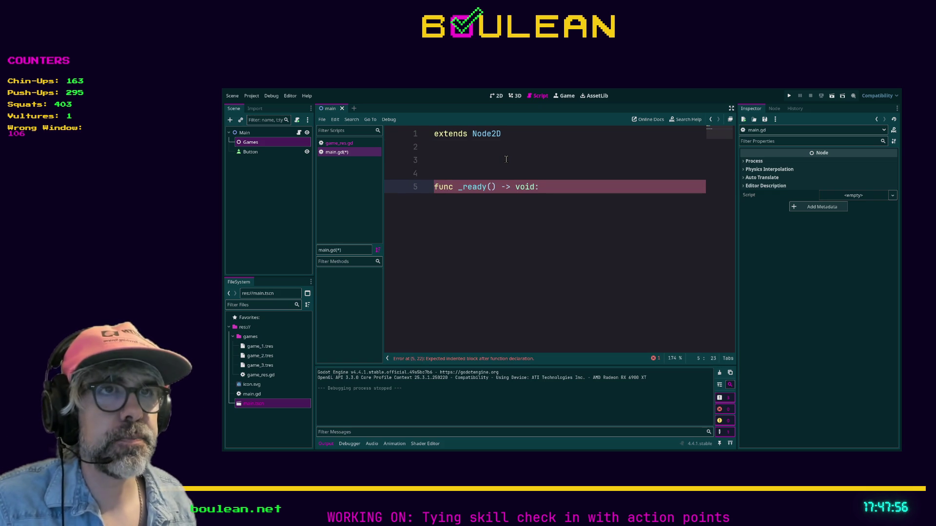
pyautogui.press('Return')
pyautogui.click(558, 170)
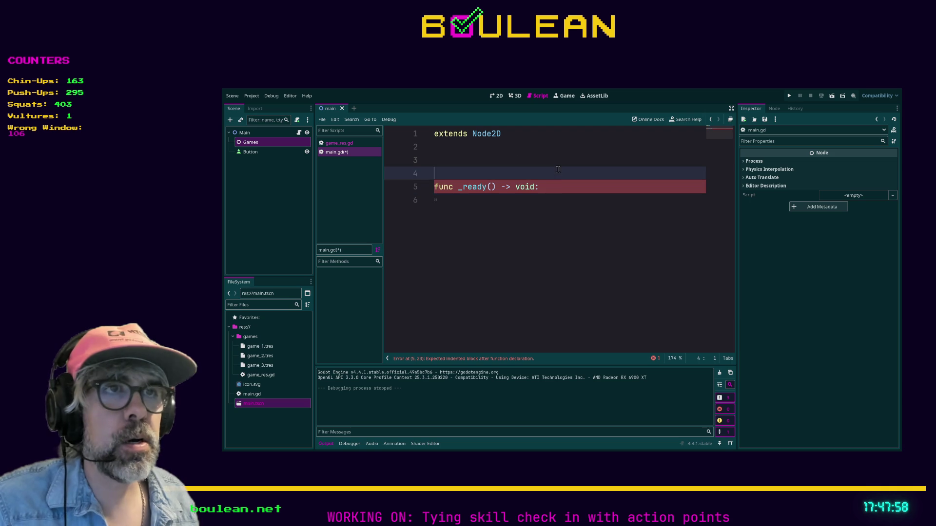
pyautogui.click(562, 187)
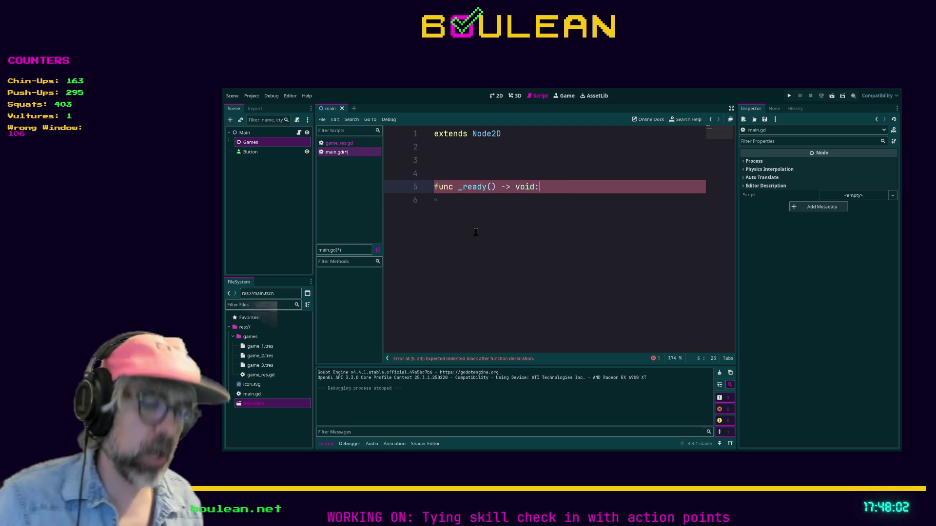
pyautogui.press('Return')
pyautogui.write('pass')
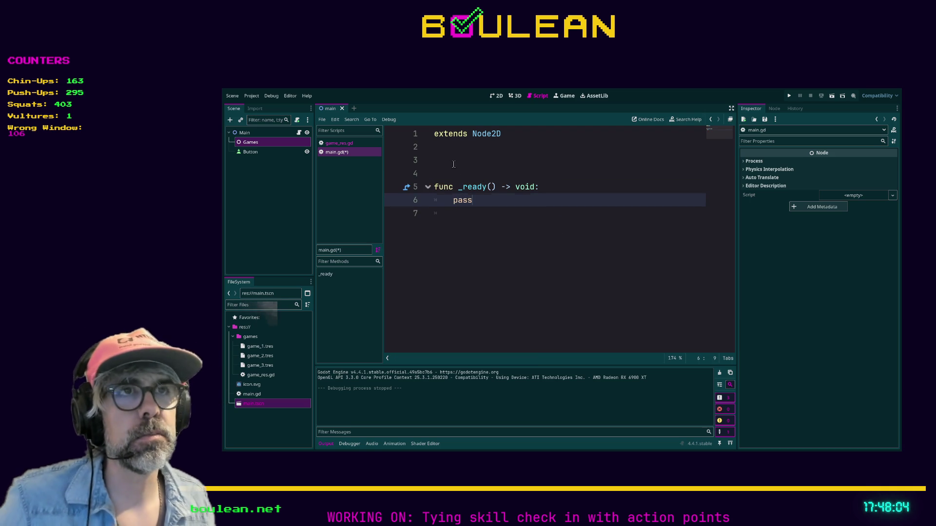
# Step: Declare var games_array: Array[GameRes] on line 3 of the script
pyautogui.click(454, 164)
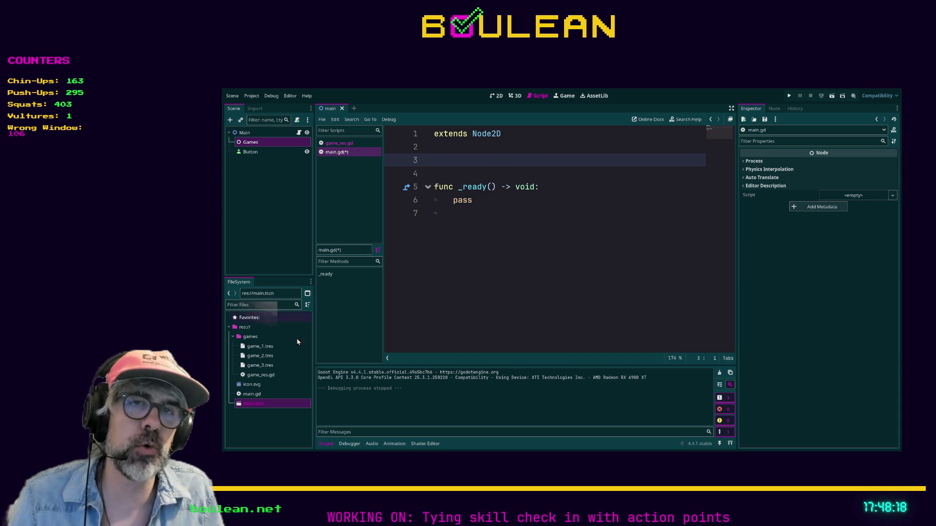
pyautogui.click(232, 339)
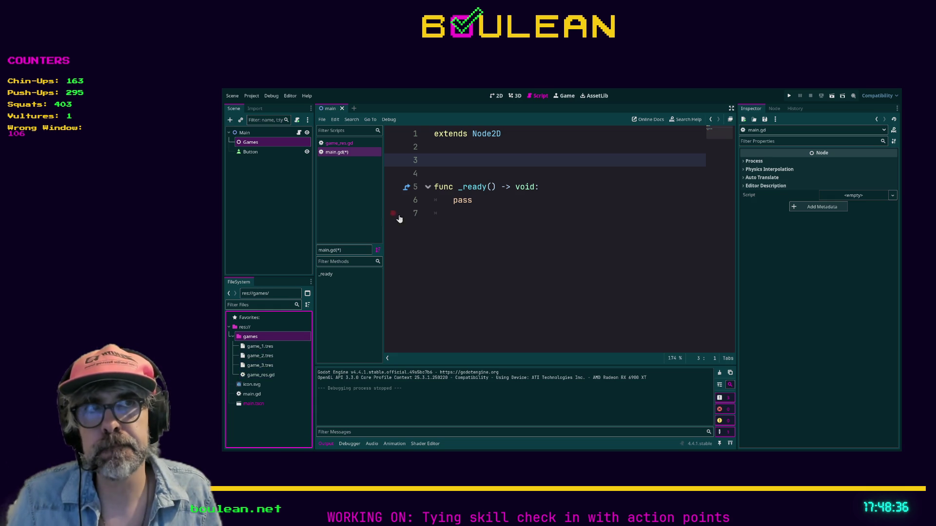
pyautogui.click(439, 157)
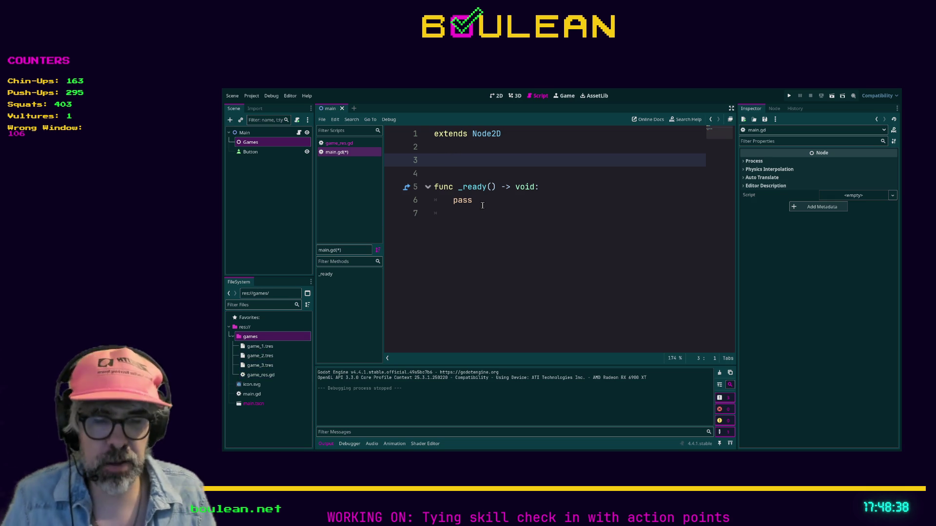
pyautogui.write('var')
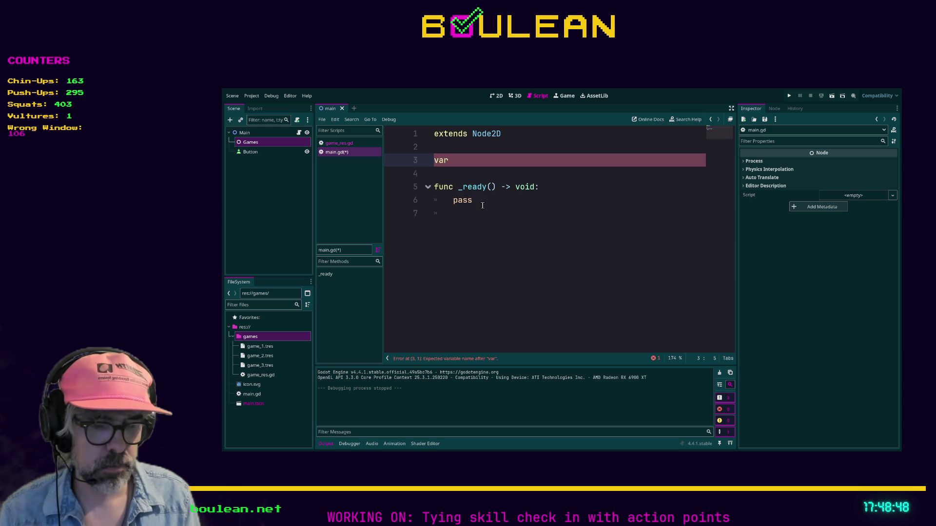
pyautogui.write('games_array: A')
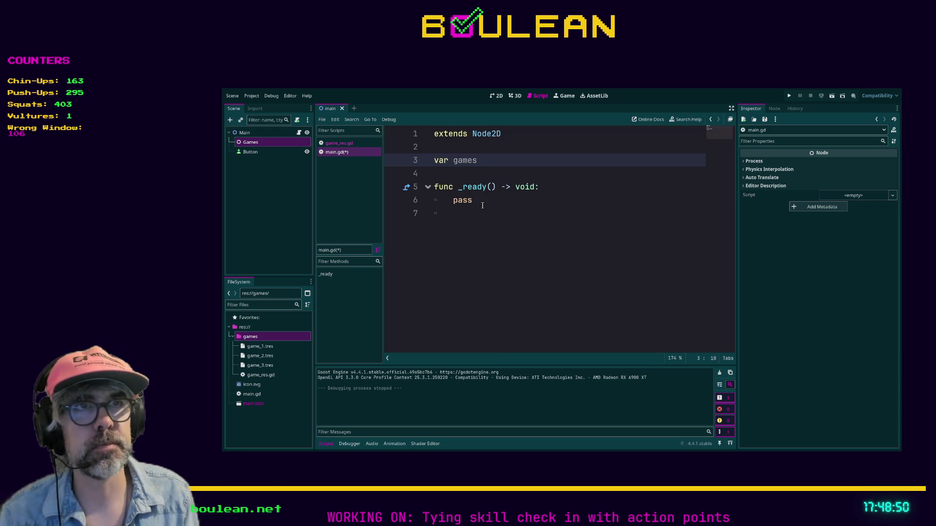
pyautogui.write('rray')
pyautogui.write('[GameRes')
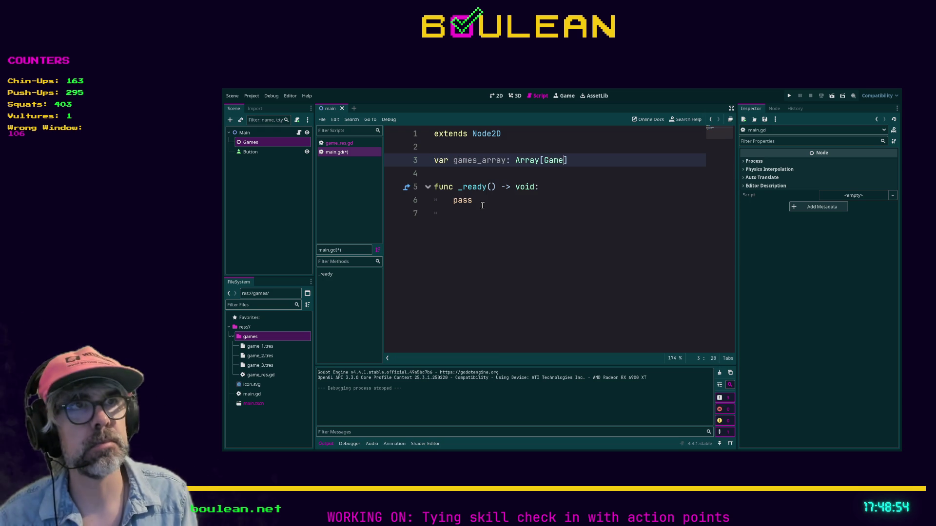
# Step: Check the end of the script and run the game to test it
pyautogui.click(500, 208)
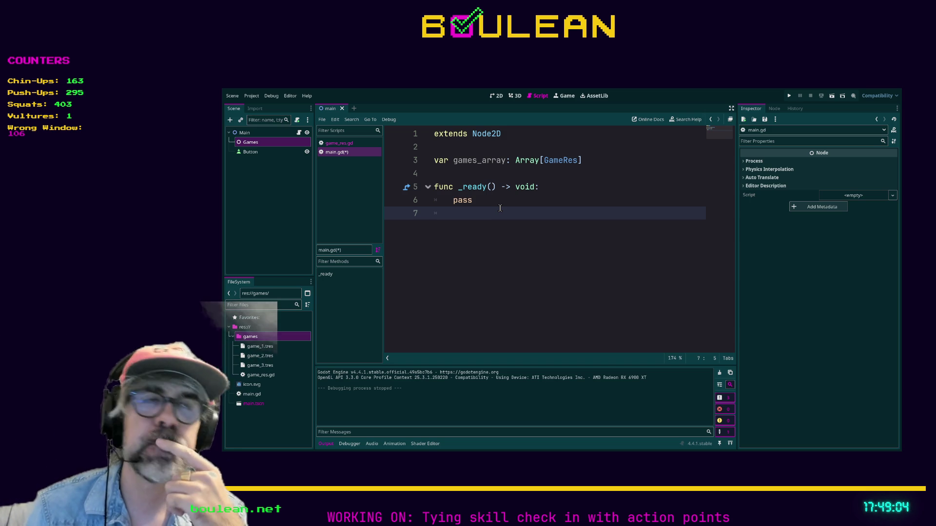
pyautogui.click(521, 196)
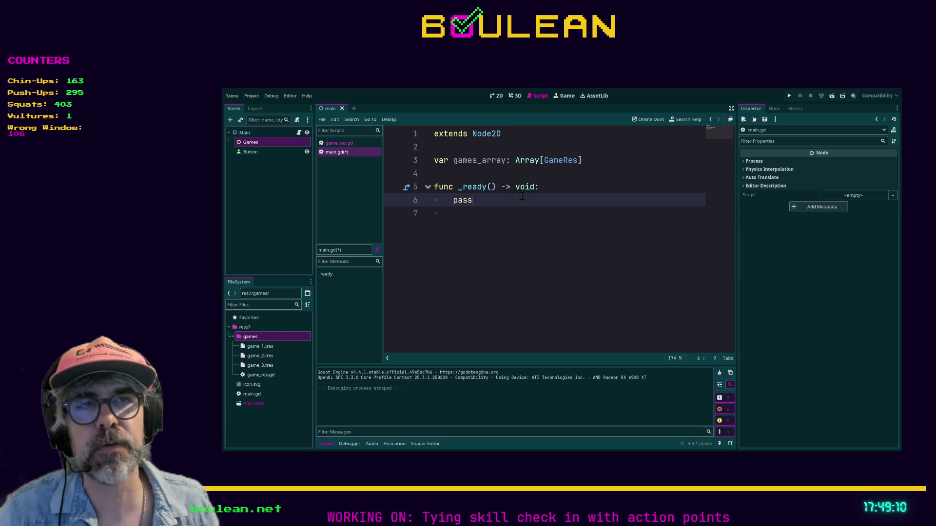
pyautogui.click(480, 212)
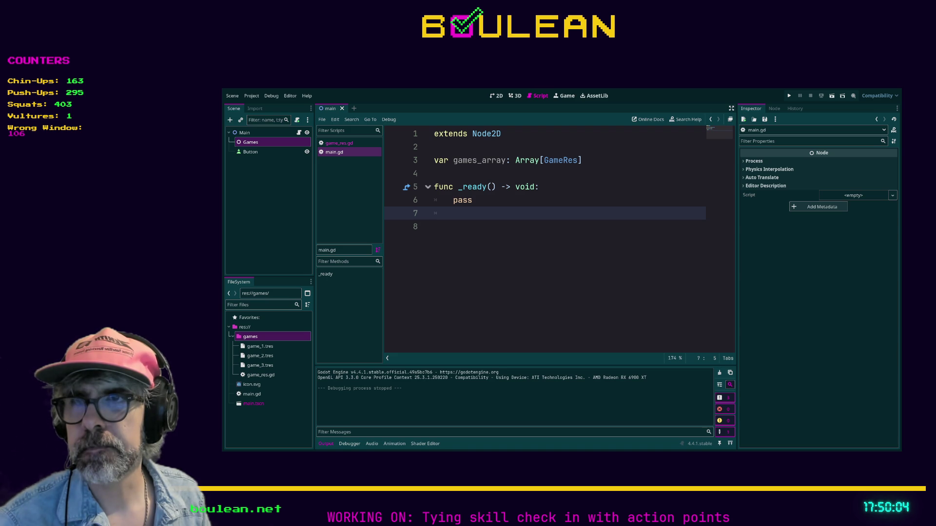
pyautogui.press('F5')
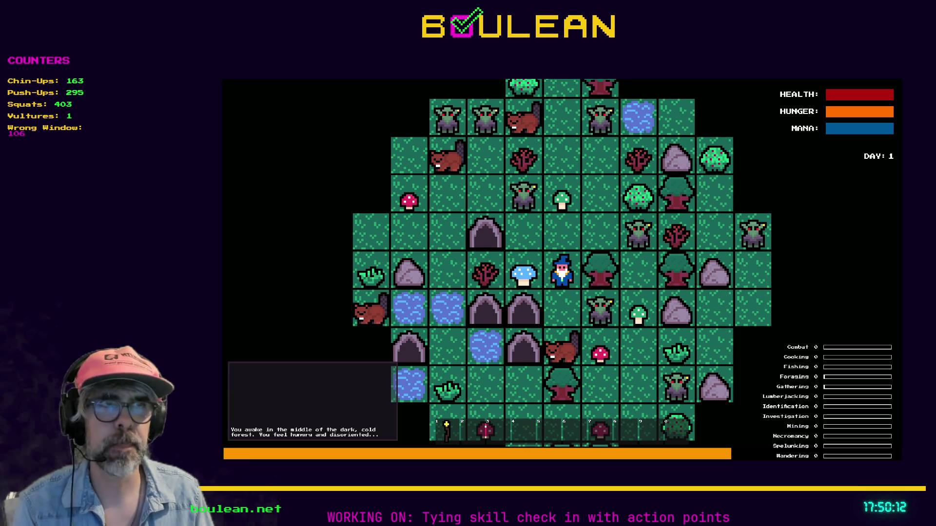
# Step: Move the wizard one tile north, let the game idle into night, then quit it
pyautogui.press('Up')
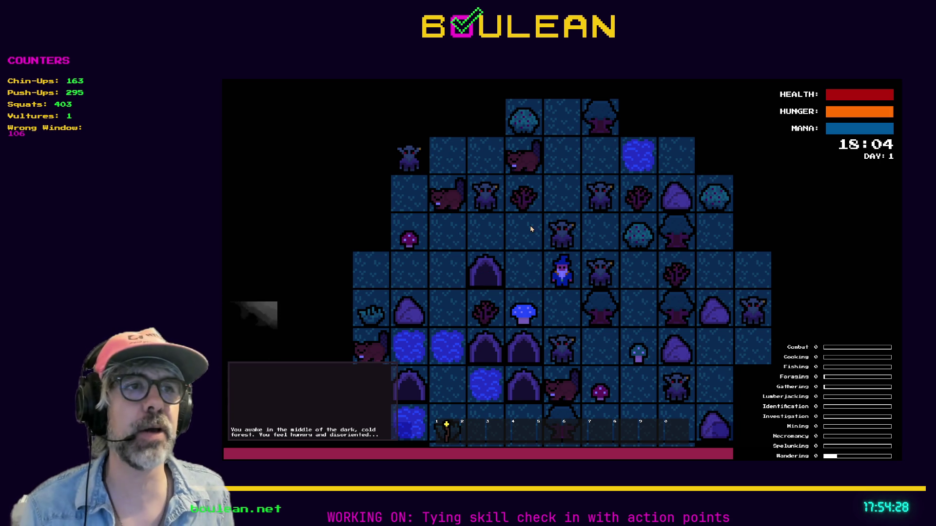
pyautogui.press('Escape')
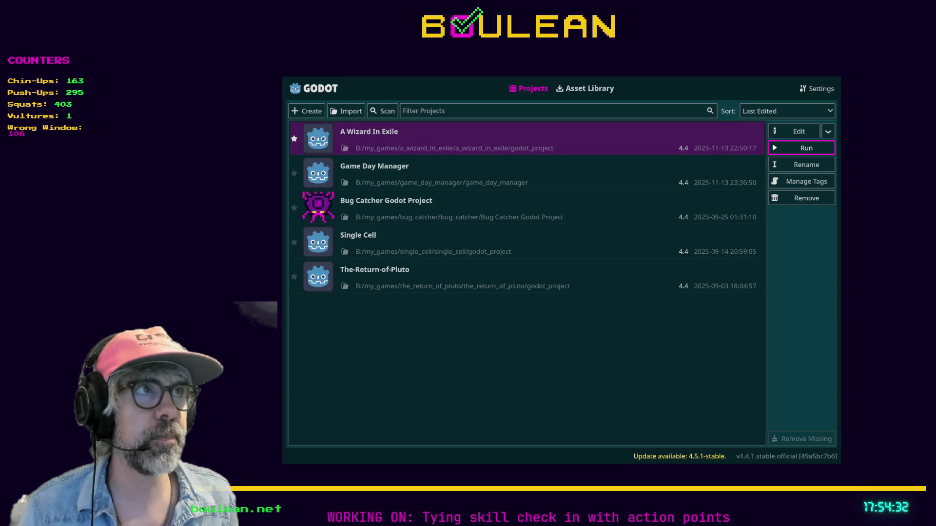
# Step: Reopen A Wizard In Exile for editing from the Project Manager
pyautogui.press('Return')
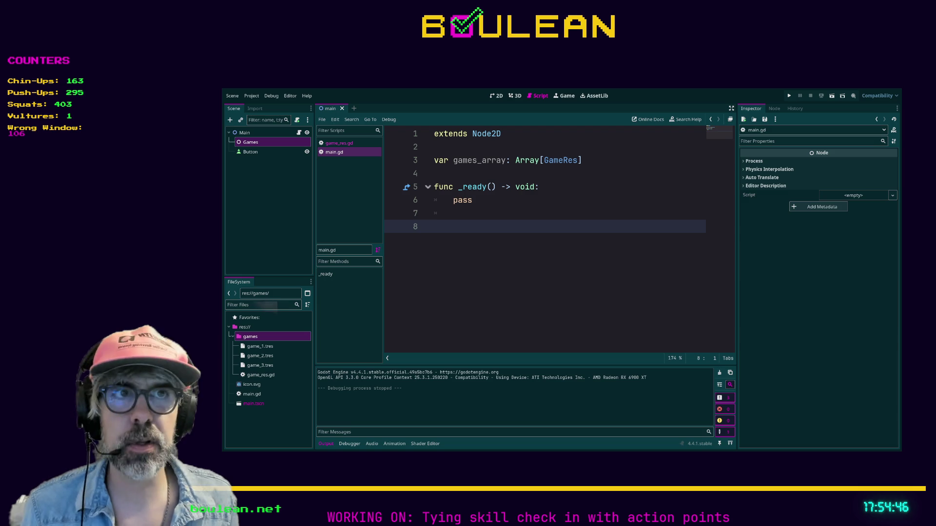
# Step: Place the cursor at the end of line 7 in main.gd, then switch to Obsidian
pyautogui.click(467, 219)
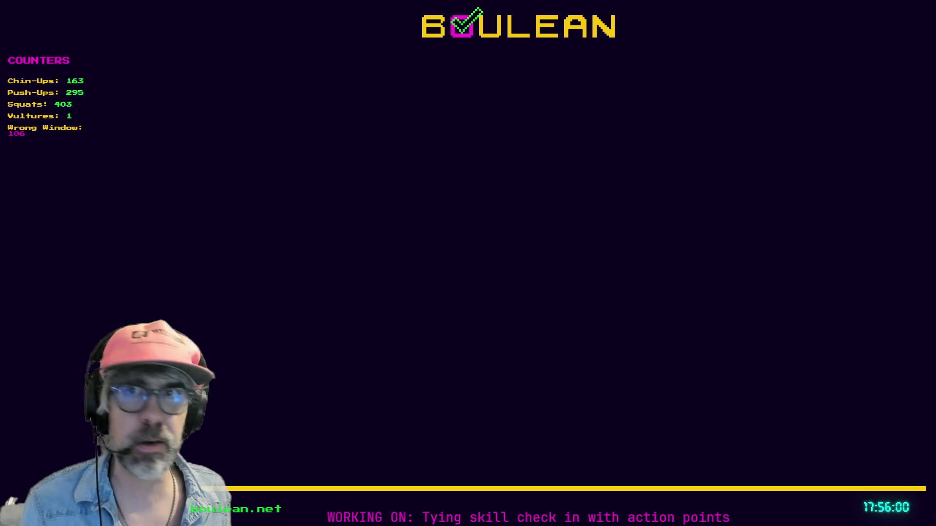
pyautogui.hotkey('alt', 'Tab')
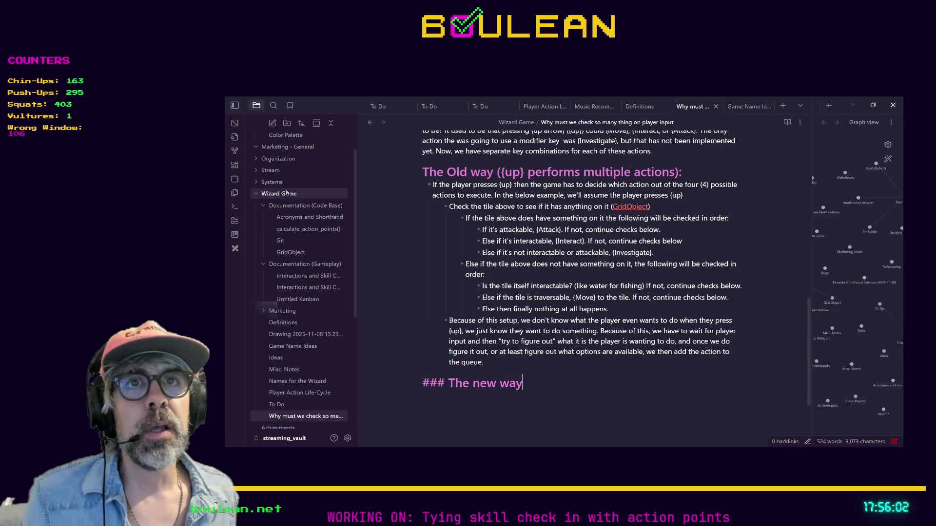
# Step: Expand the Stream folder in the Obsidian file tree and focus the note
pyautogui.click(271, 171)
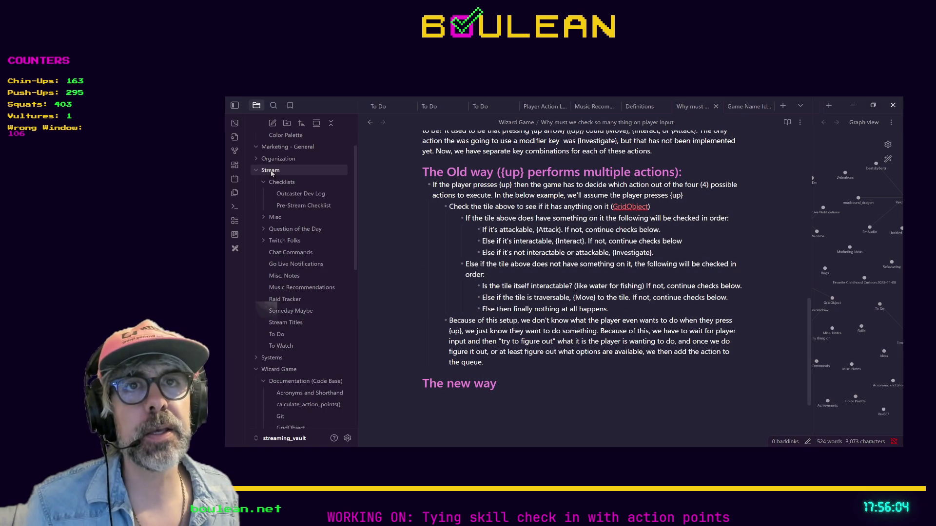
pyautogui.rightClick(271, 171)
pyautogui.click(375, 229)
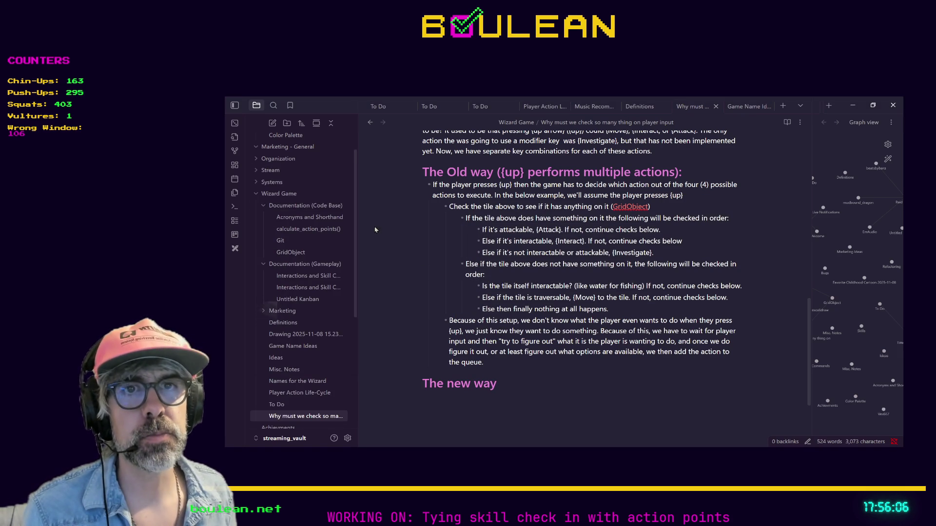
pyautogui.click(275, 171)
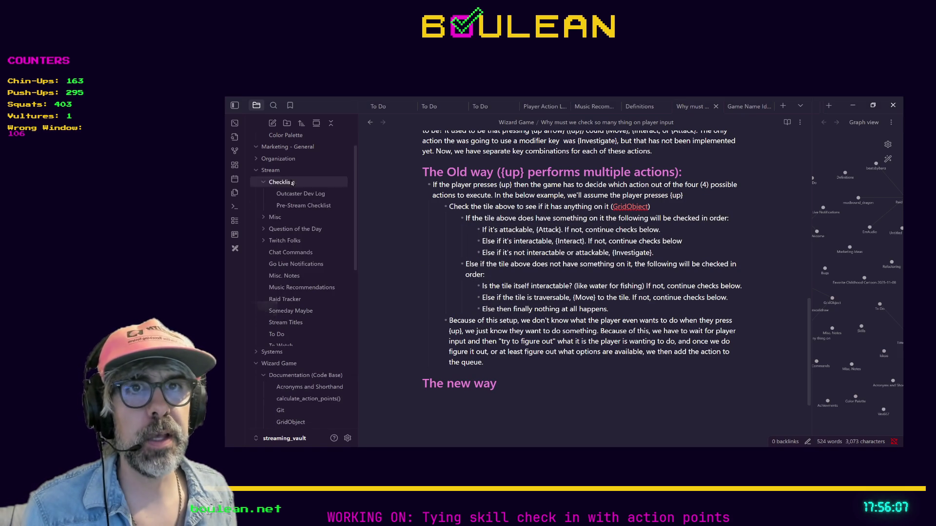
pyautogui.click(687, 267)
# Step: Search notes for 'game', cancel the search, collapse Checklists, and open Stream's folder options
pyautogui.hotkey('ctrl', 'o')
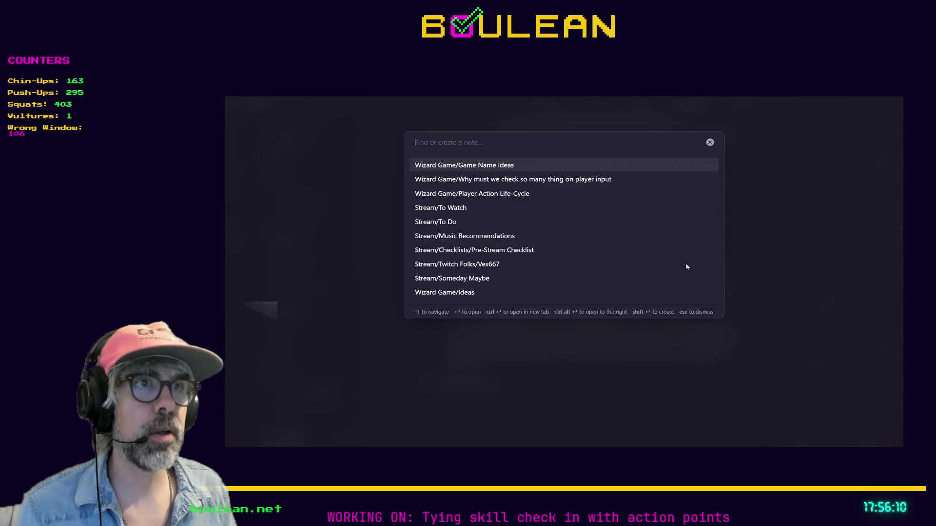
pyautogui.write('game')
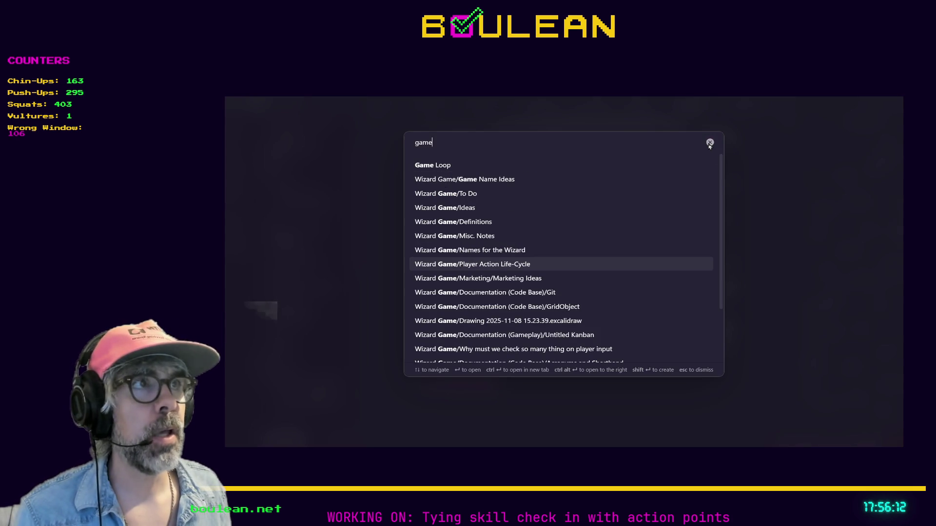
pyautogui.click(709, 143)
pyautogui.press('Escape')
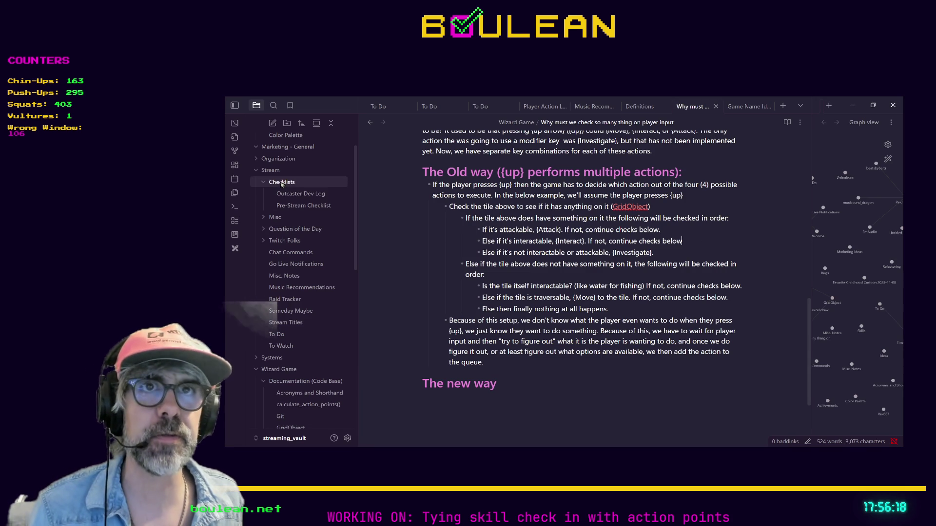
pyautogui.click(263, 182)
pyautogui.rightClick(312, 171)
# Step: Create a folder named 'Game Day' inside Stream and expand it
pyautogui.click(321, 192)
pyautogui.write('Game Day')
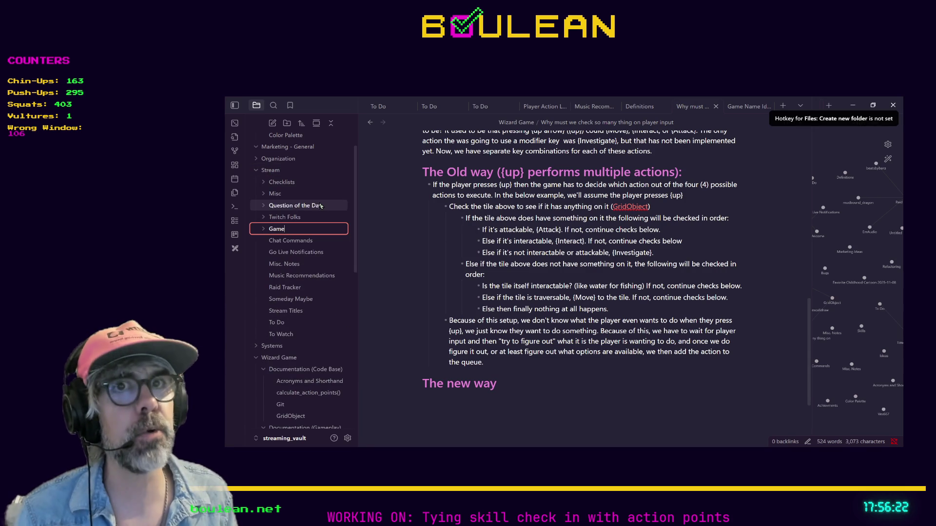
pyautogui.press('Return')
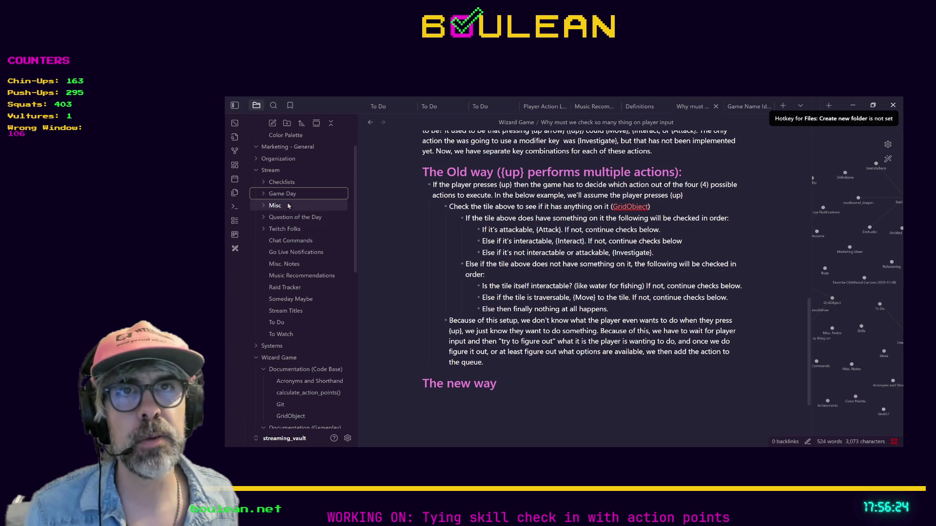
pyautogui.click(279, 195)
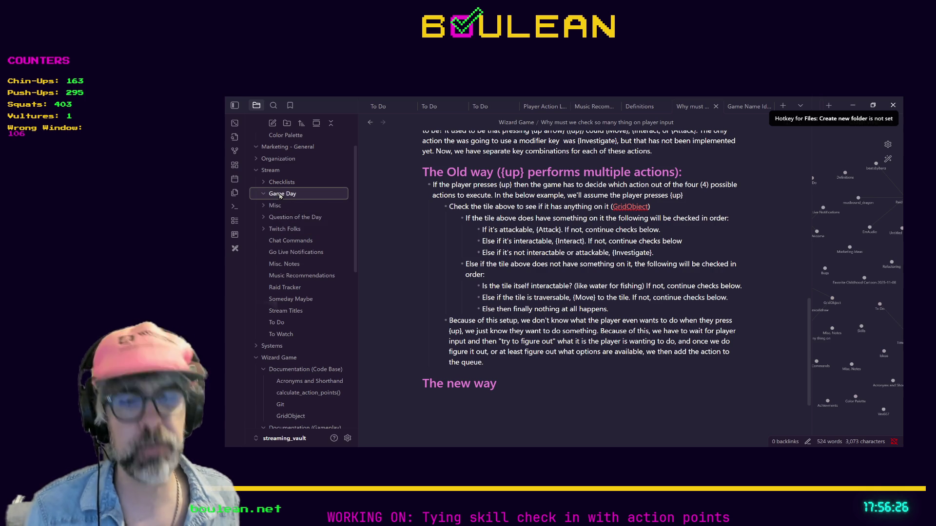
# Step: Create a blank note titled 'Game Day Manager', then minimize Obsidian and return to the browser
pyautogui.hotkey('ctrl', 'n')
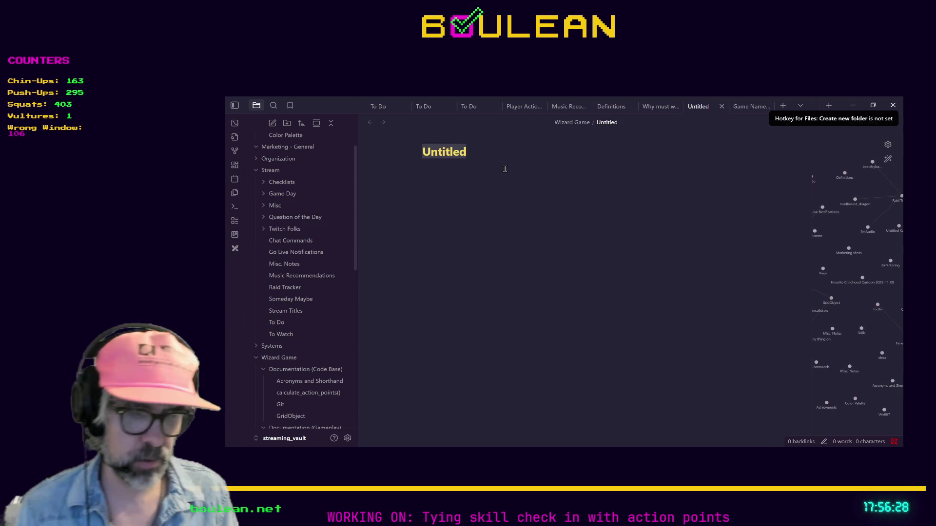
pyautogui.write('Game Day Manager')
pyautogui.press('Return')
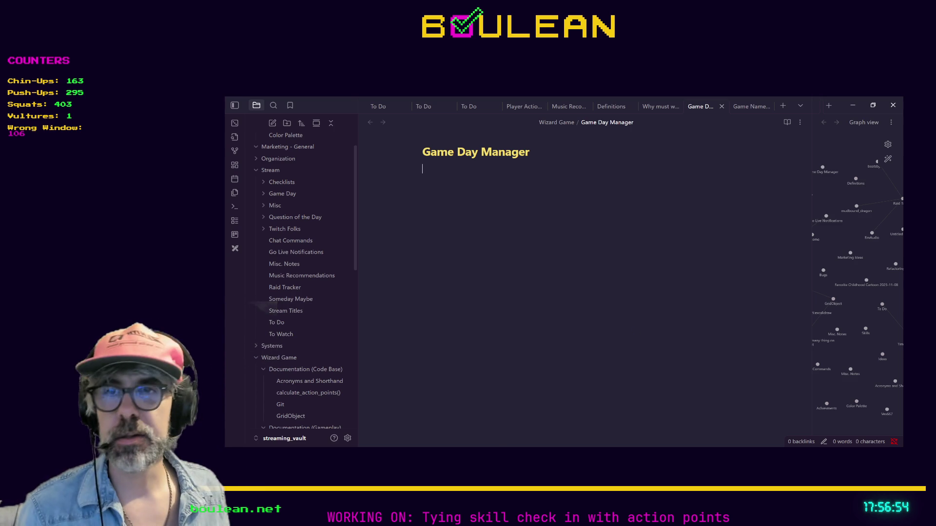
pyautogui.click(852, 105)
pyautogui.hotkey('alt', 'Tab')
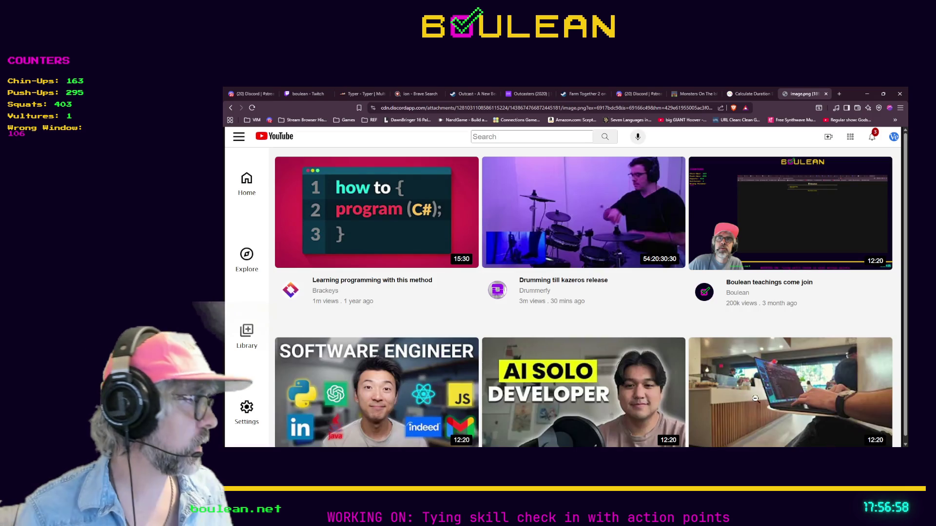
# Step: In the Discord server, open the stream-discussion channel and view its form screenshot enlarged
pyautogui.click(253, 93)
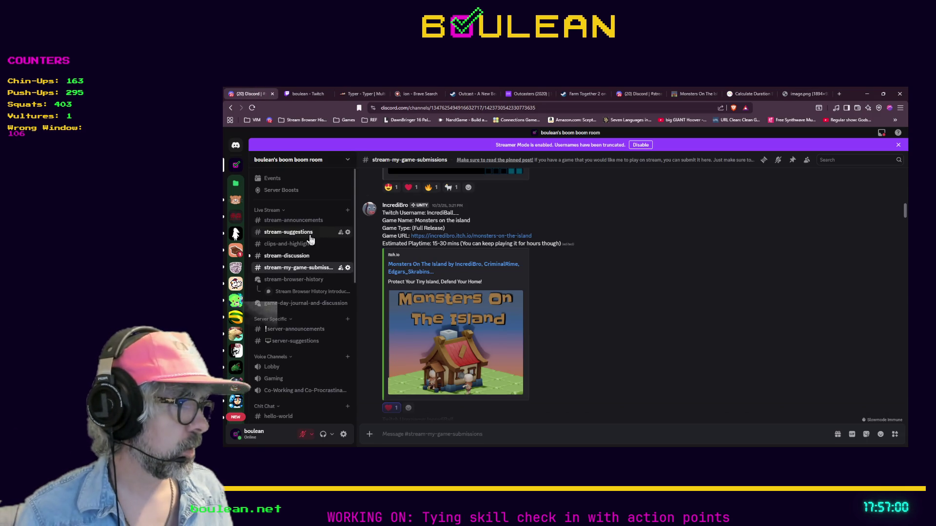
pyautogui.scroll(-5, 310, 239)
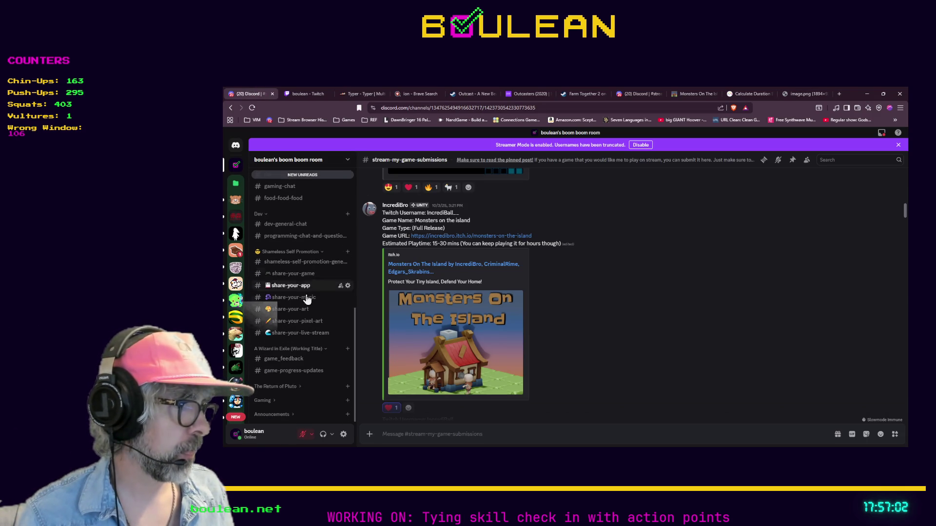
pyautogui.scroll(6, 300, 321)
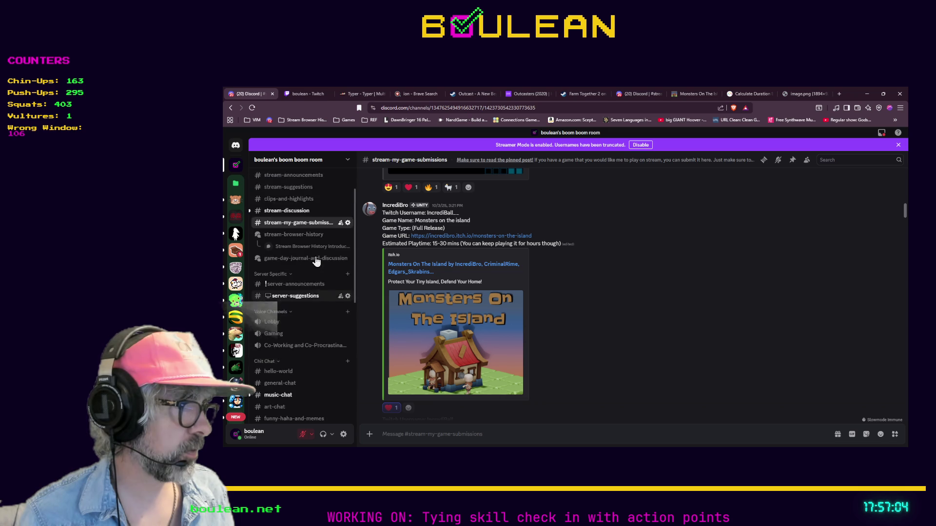
pyautogui.click(286, 221)
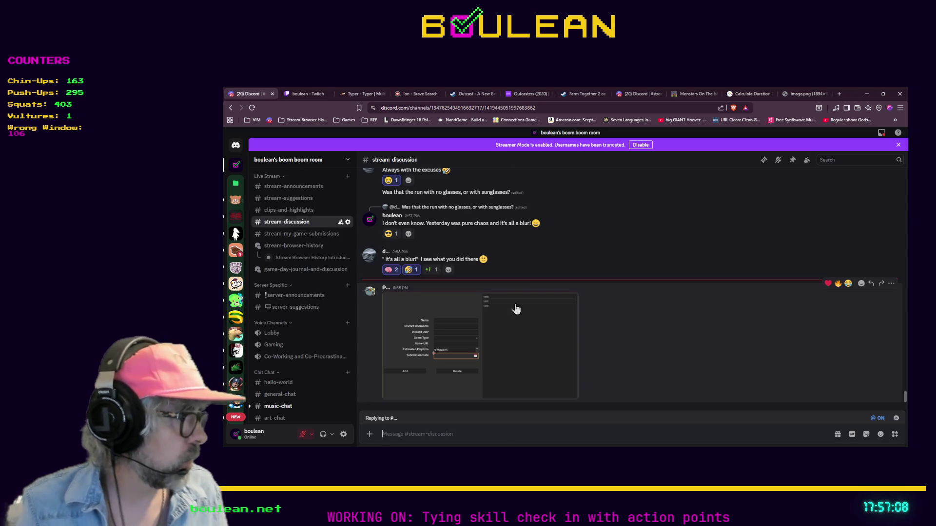
pyautogui.click(508, 315)
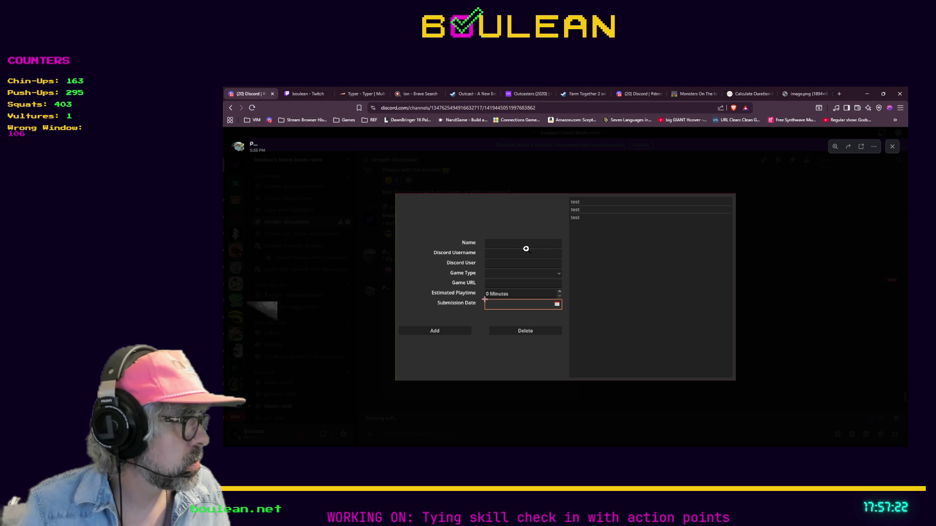
pyautogui.click(738, 292)
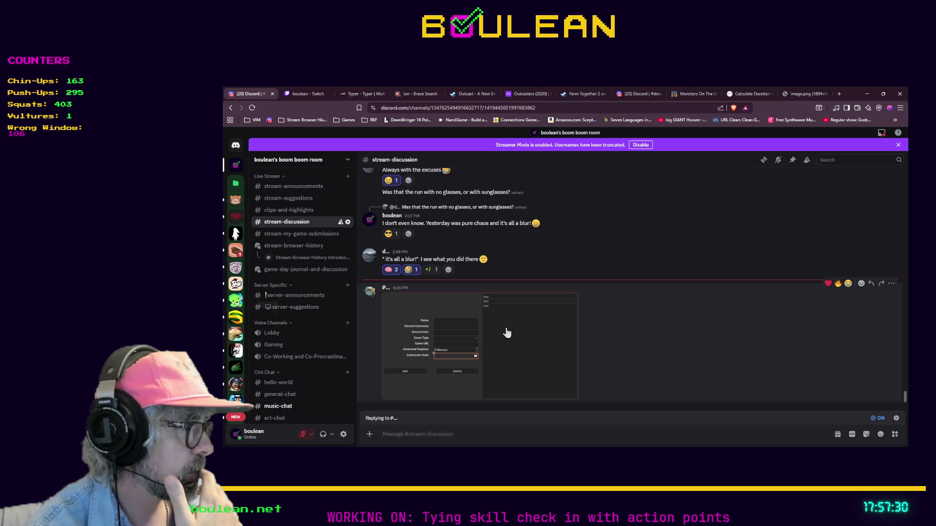
# Step: Scroll through the messages, then open the music-chat channel
pyautogui.scroll(-5, 300, 298)
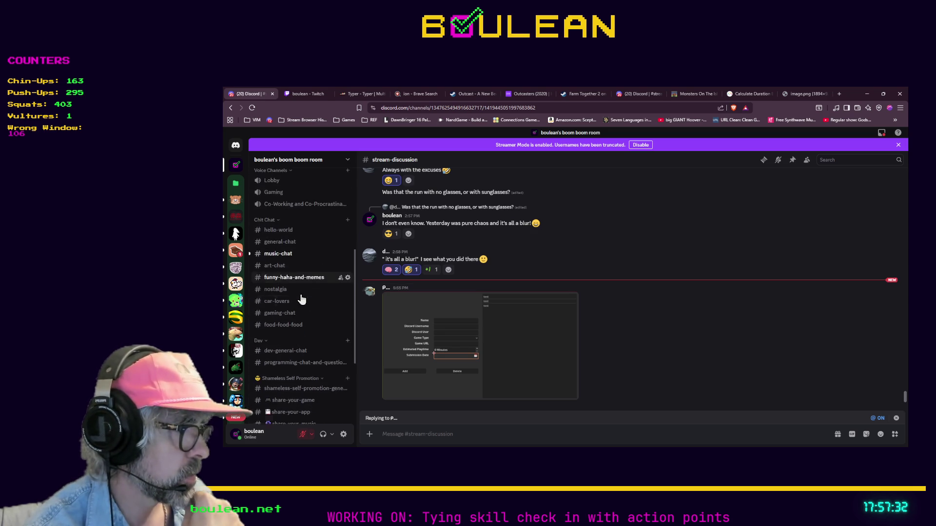
pyautogui.scroll(-3, 302, 298)
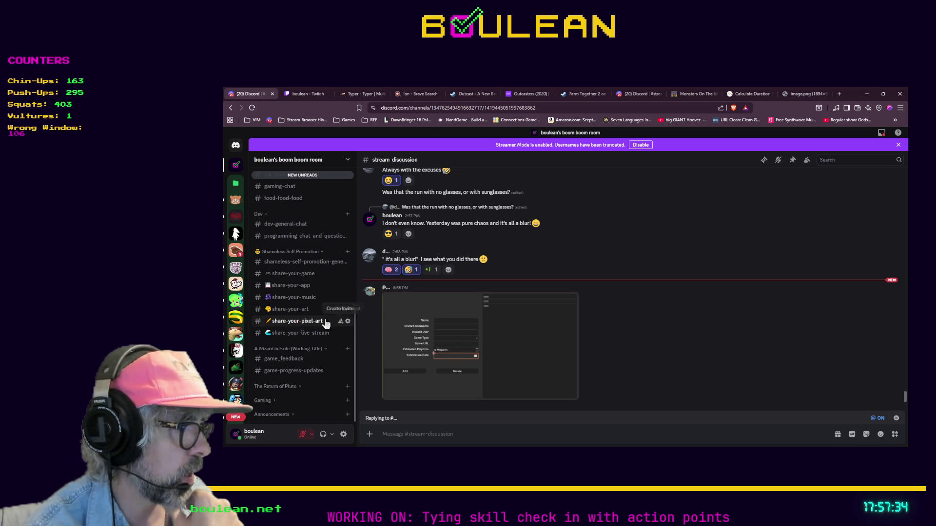
pyautogui.scroll(8, 310, 312)
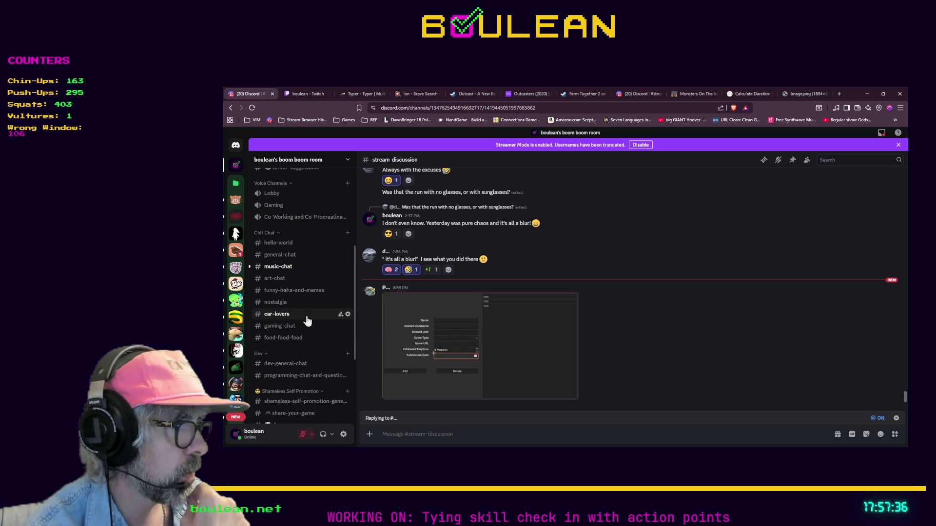
pyautogui.scroll(-3, 295, 297)
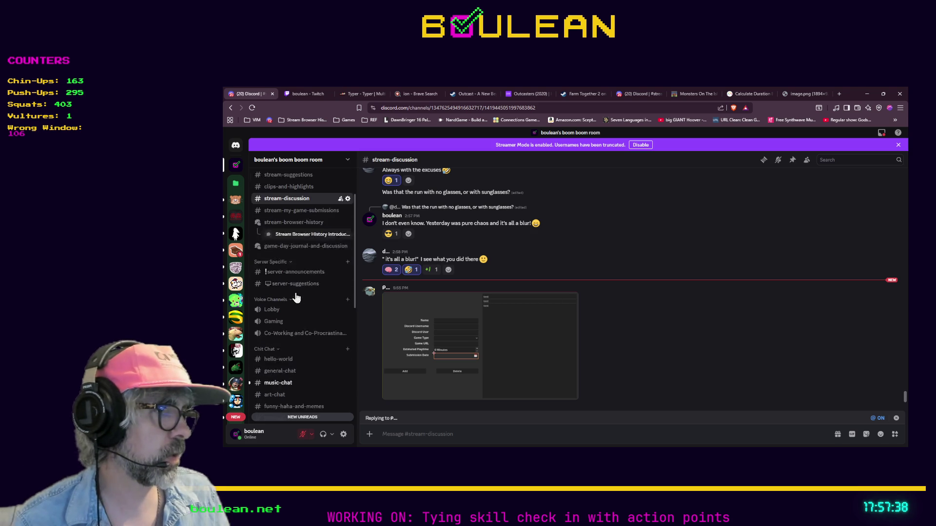
pyautogui.scroll(-3, 296, 359)
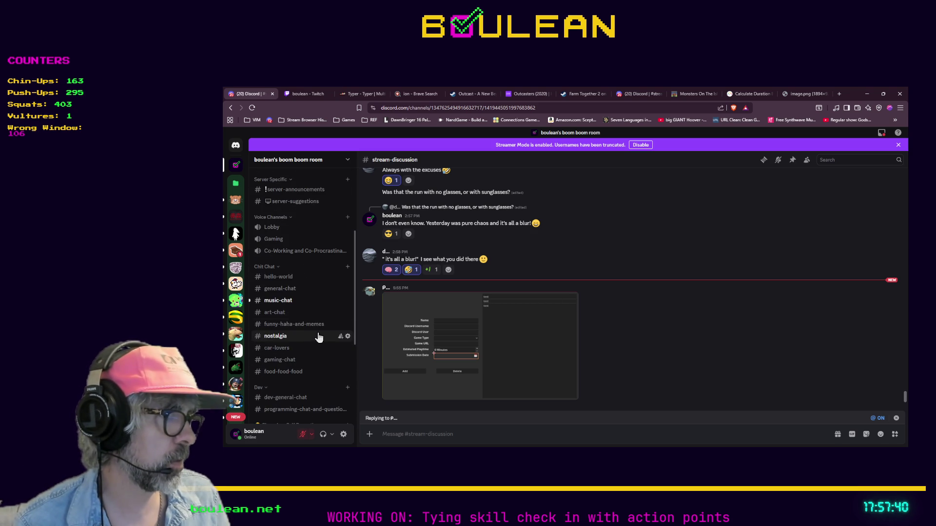
pyautogui.scroll(-6, 322, 315)
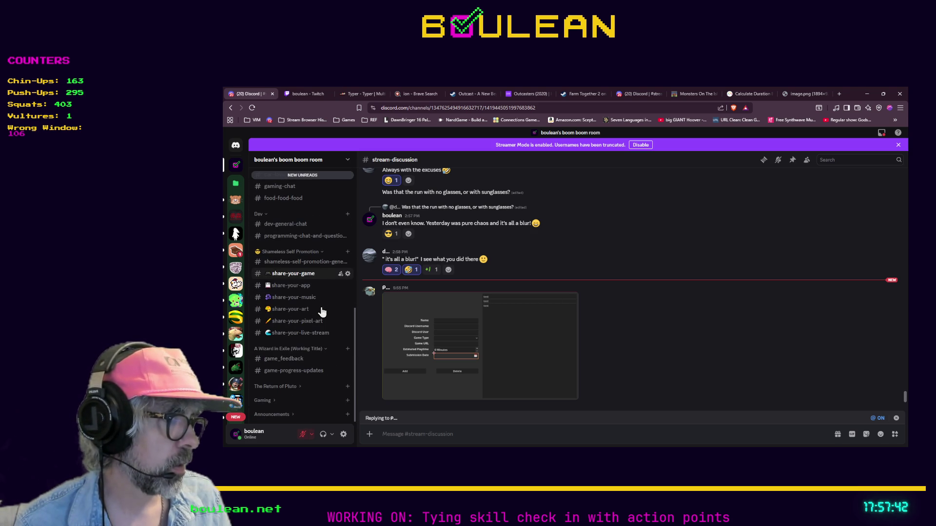
pyautogui.click(316, 176)
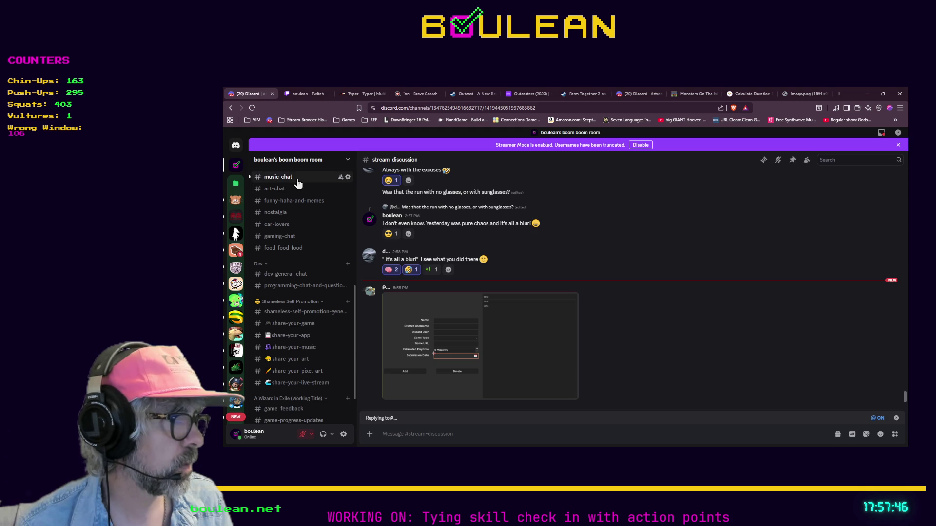
pyautogui.click(297, 182)
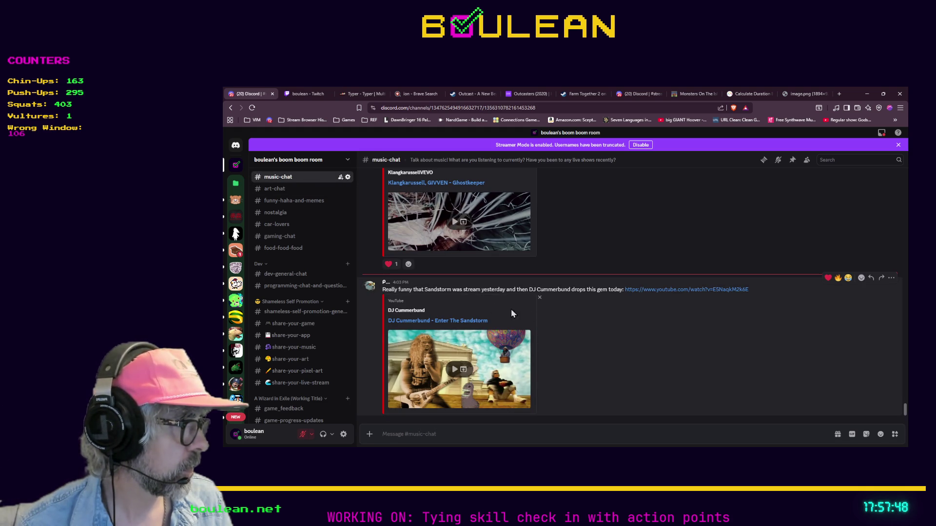
# Step: Switch to the general-chat channel and enlarge the shared sketch screenshot
pyautogui.scroll(2, 319, 258)
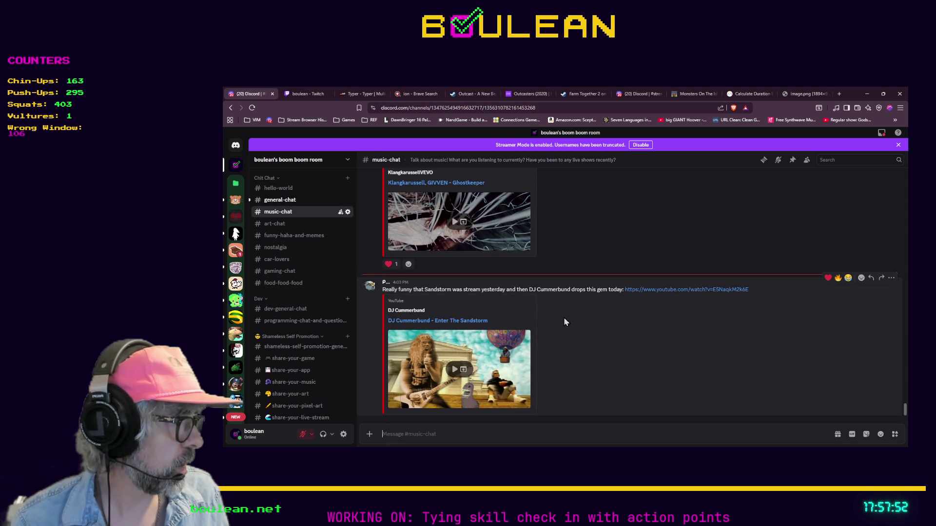
pyautogui.scroll(4, 297, 303)
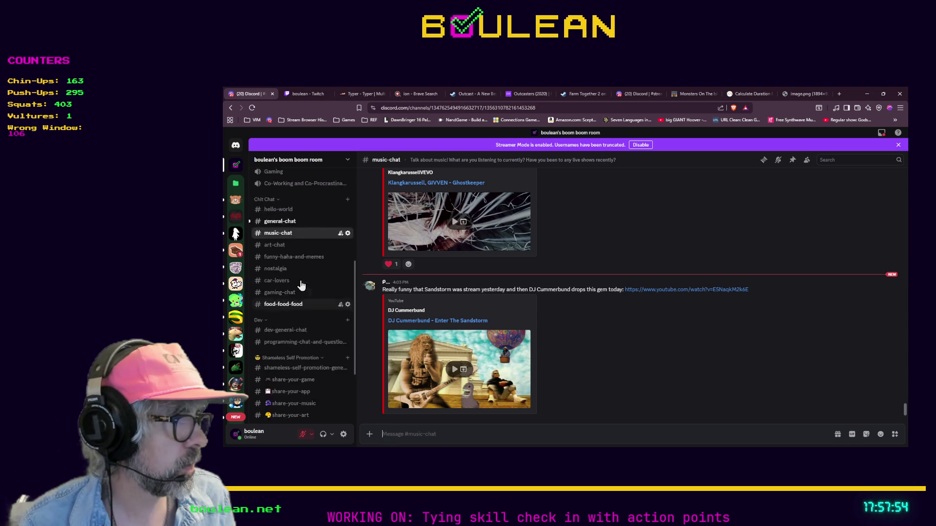
pyautogui.click(284, 308)
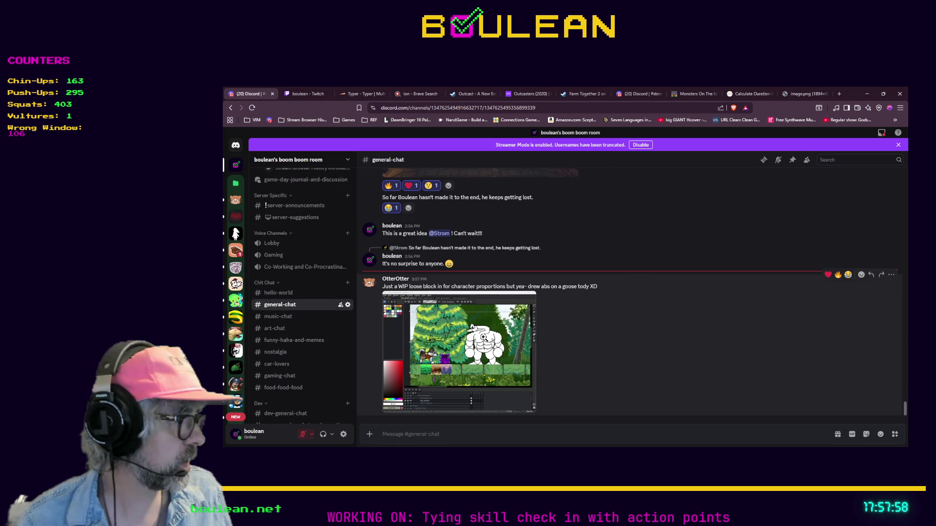
pyautogui.click(485, 343)
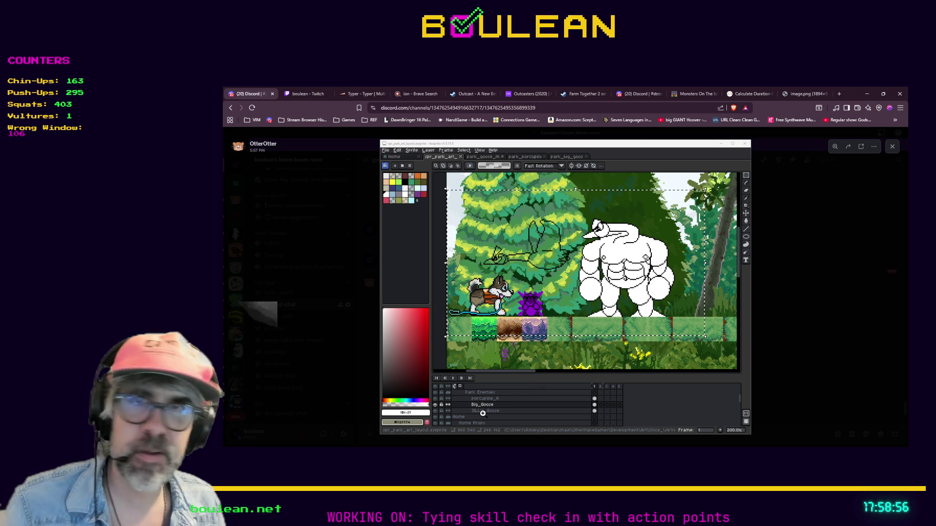
# Step: Zoom in and out on the enlarged pixel-art screenshot, then minimize the browser
pyautogui.scroll(3, 482, 413)
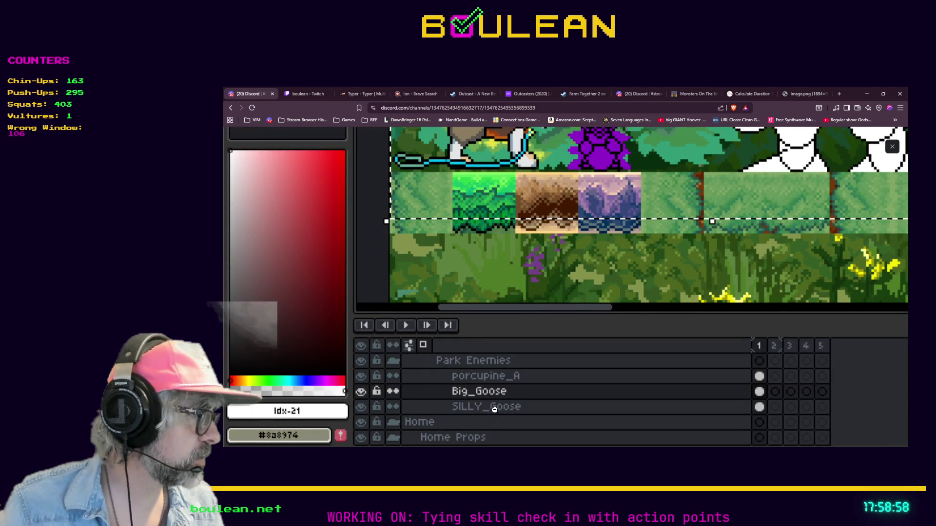
pyautogui.scroll(-3, 510, 411)
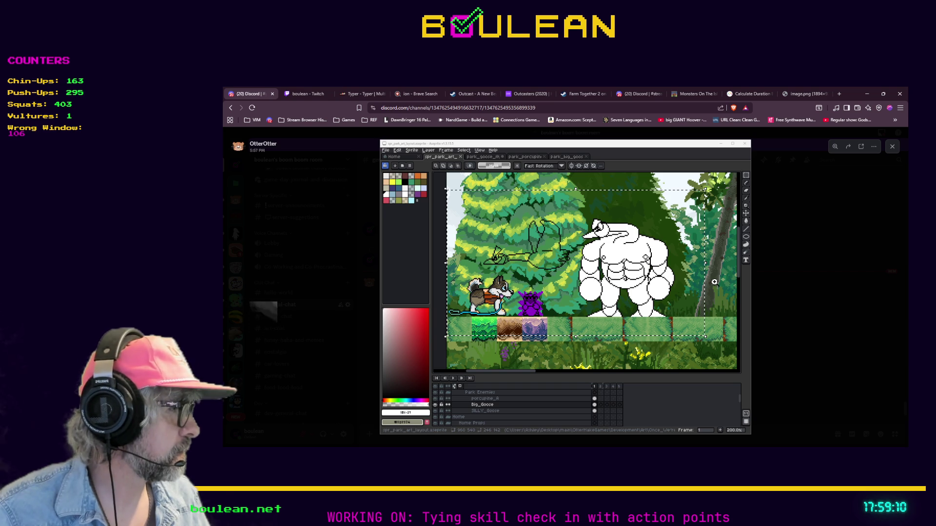
pyautogui.click(868, 94)
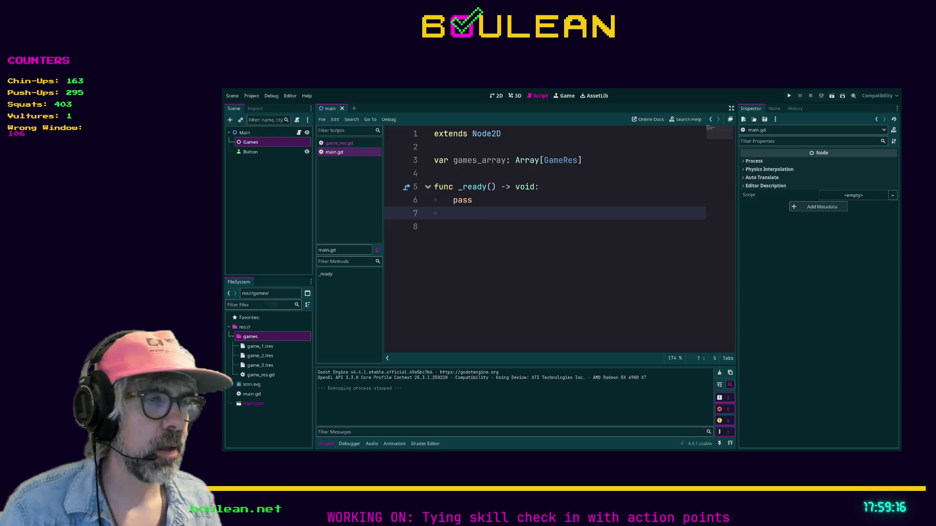
# Step: Select the Main node and show the scene with its PICK NEXT GAME button in the 2D view
pyautogui.click(494, 213)
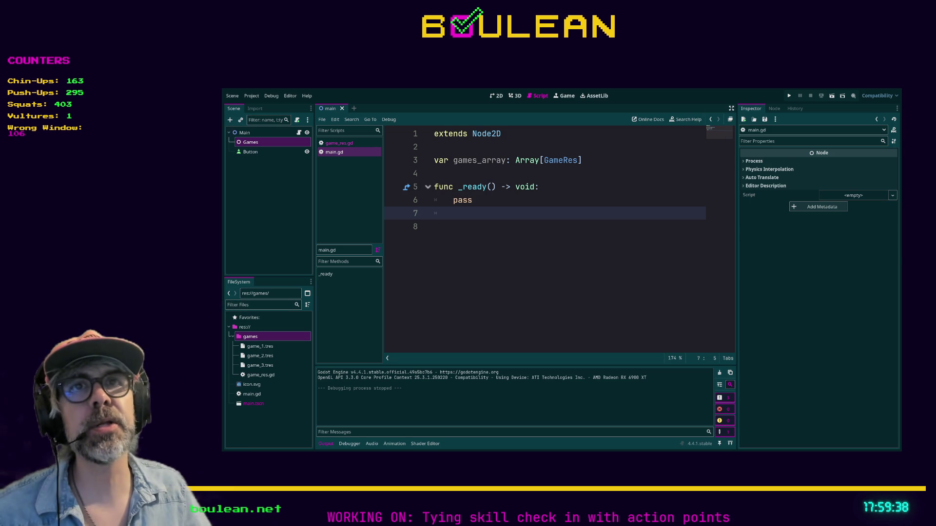
pyautogui.click(244, 132)
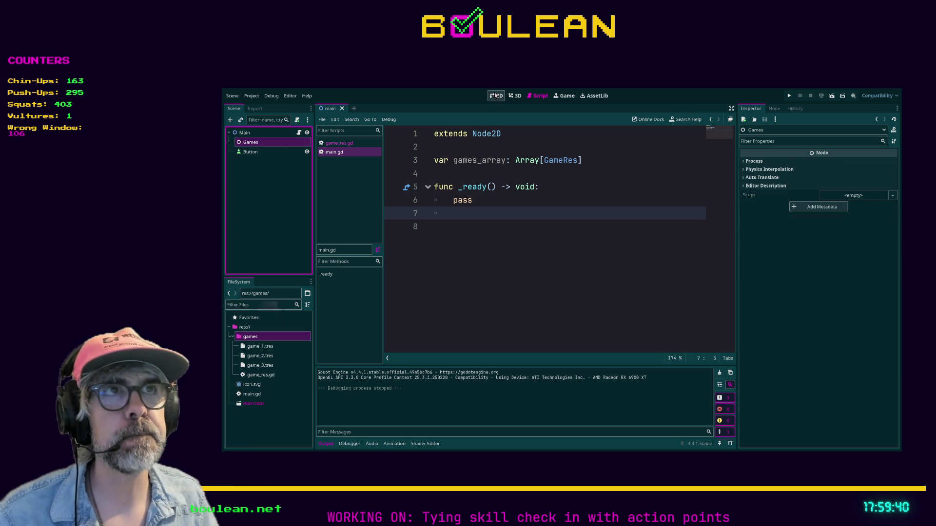
pyautogui.click(496, 96)
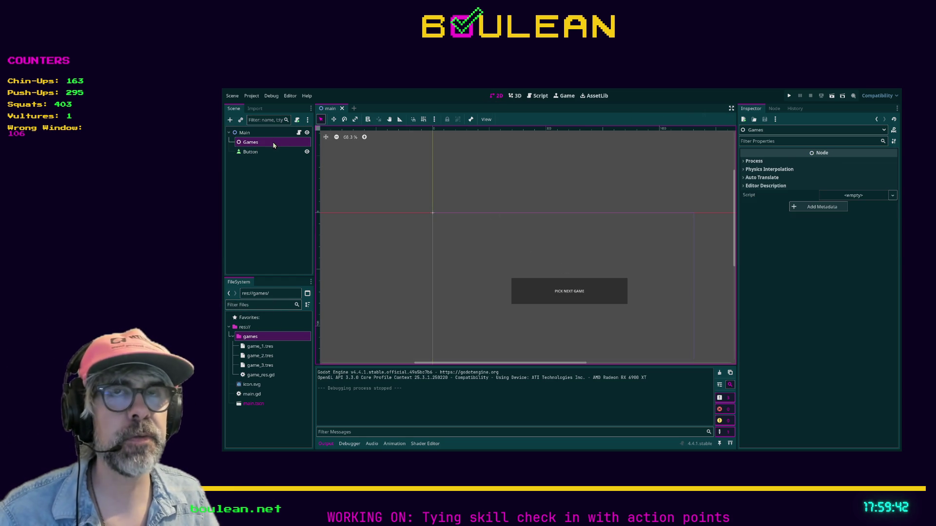
pyautogui.click(253, 136)
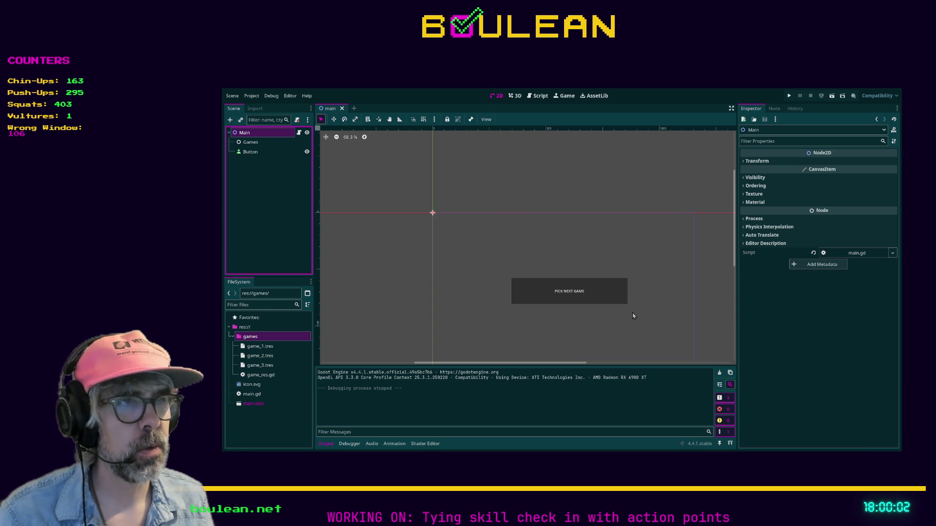
# Step: Add a TextEdit under Main with placeholder 'Put text here' and text 'Geese is mean'
pyautogui.press('Return')
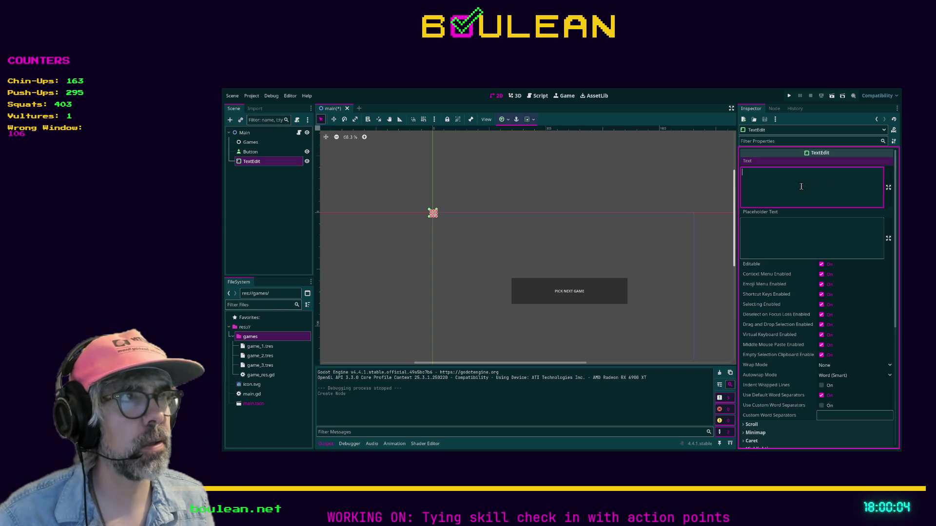
pyautogui.click(778, 232)
pyautogui.write('Put text h')
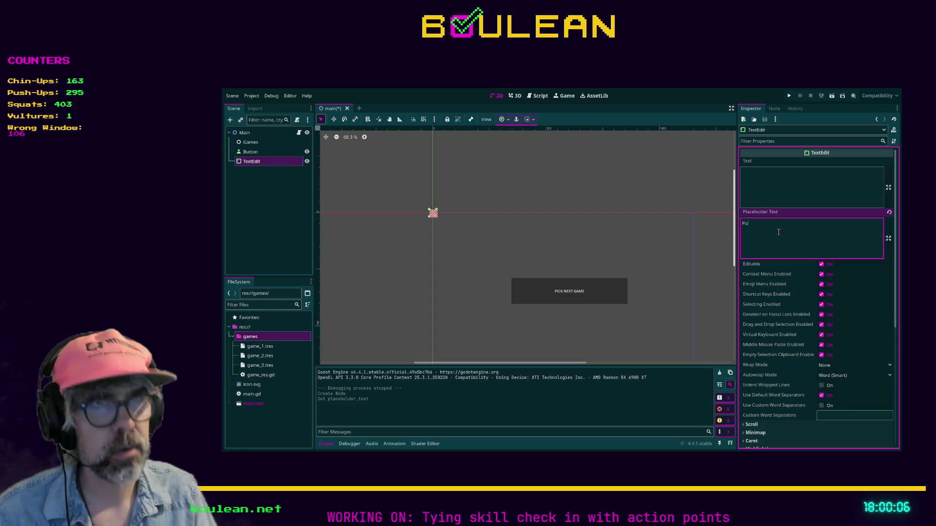
pyautogui.write('ere')
pyautogui.click(782, 203)
pyautogui.write('Geese is mean')
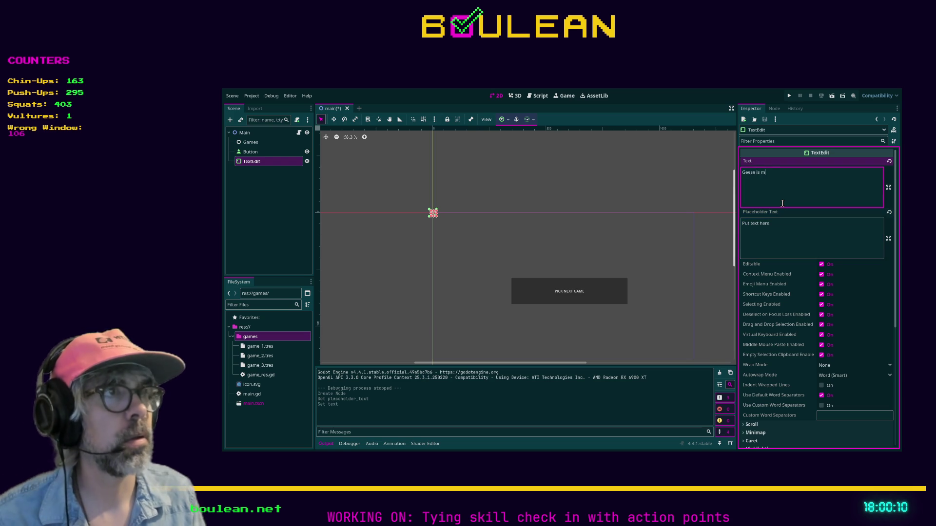
# Step: Drag the TextEdit into a box above the button and run the project
pyautogui.moveTo(434, 216)
pyautogui.mouseDown()
pyautogui.moveTo(498, 247)
pyautogui.moveTo(524, 245)
pyautogui.moveTo(502, 244)
pyautogui.mouseUp()
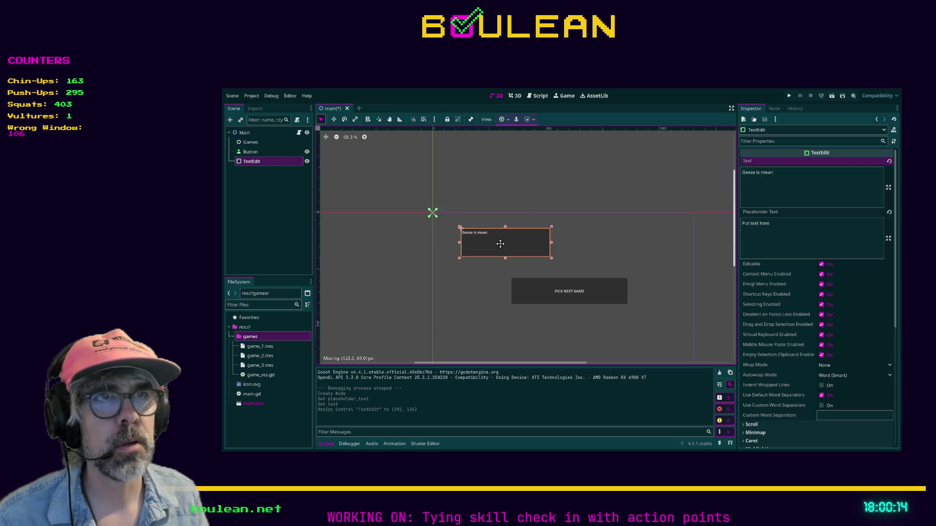
pyautogui.click(516, 186)
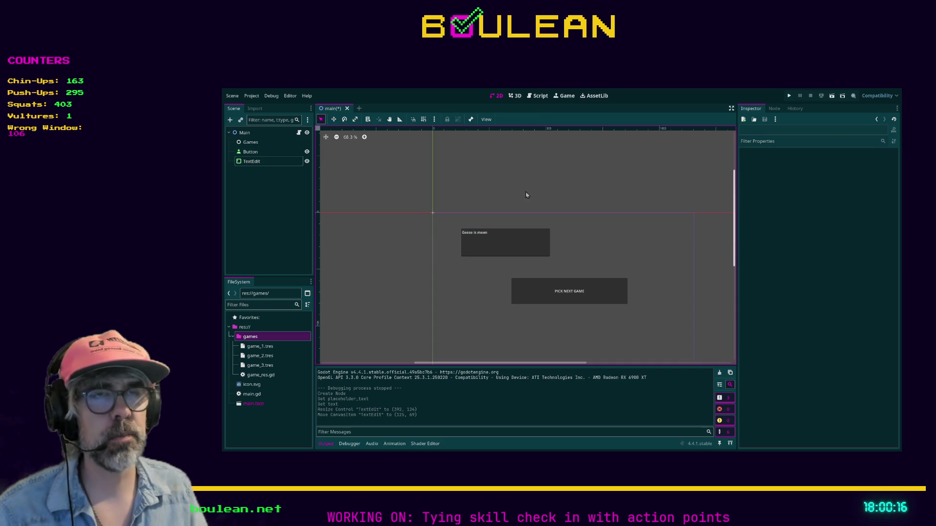
pyautogui.press('F5')
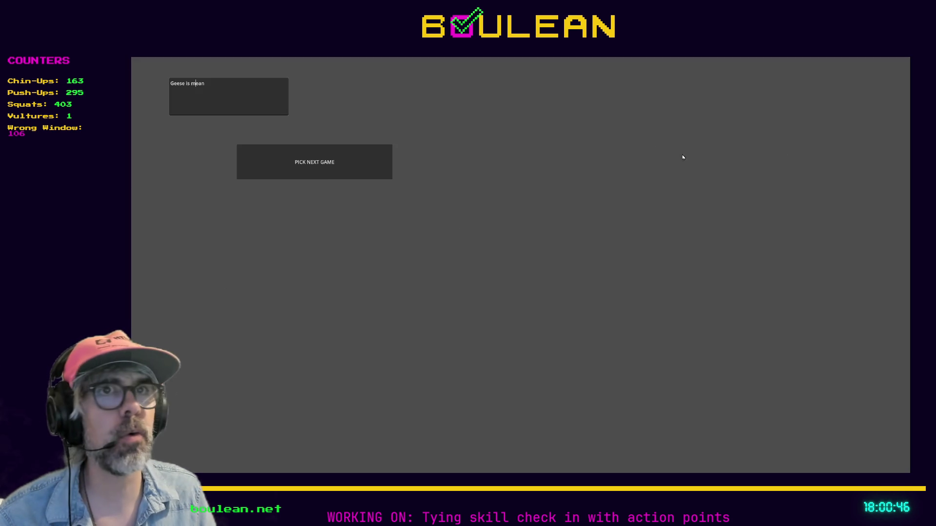
# Step: In the running game, replace the box text with 'Test', try PICK NEXT GAME, then stop
pyautogui.tripleClick(240, 92)
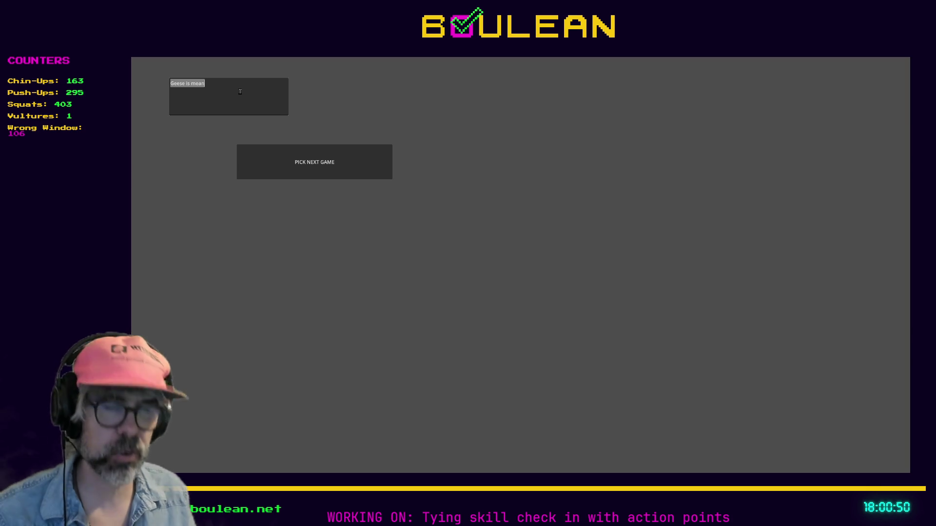
pyautogui.write('Test')
pyautogui.click(322, 162)
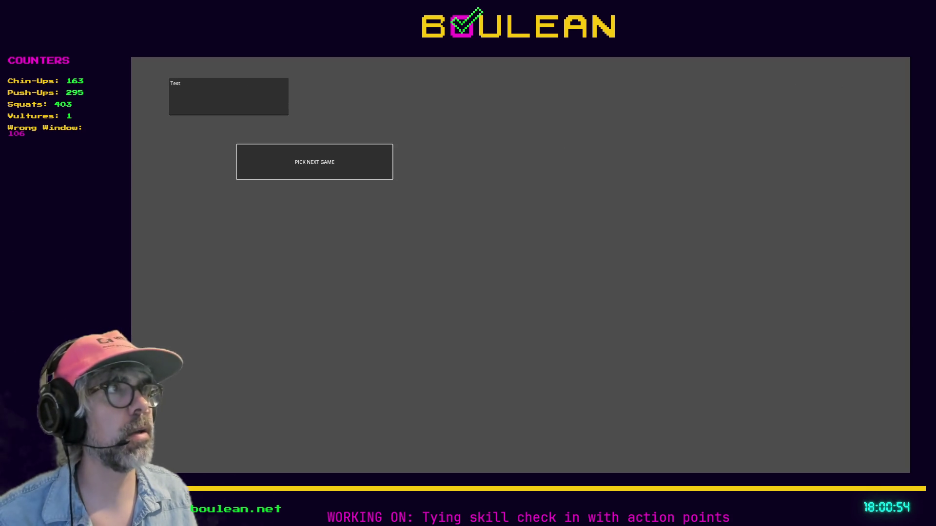
pyautogui.press('F8')
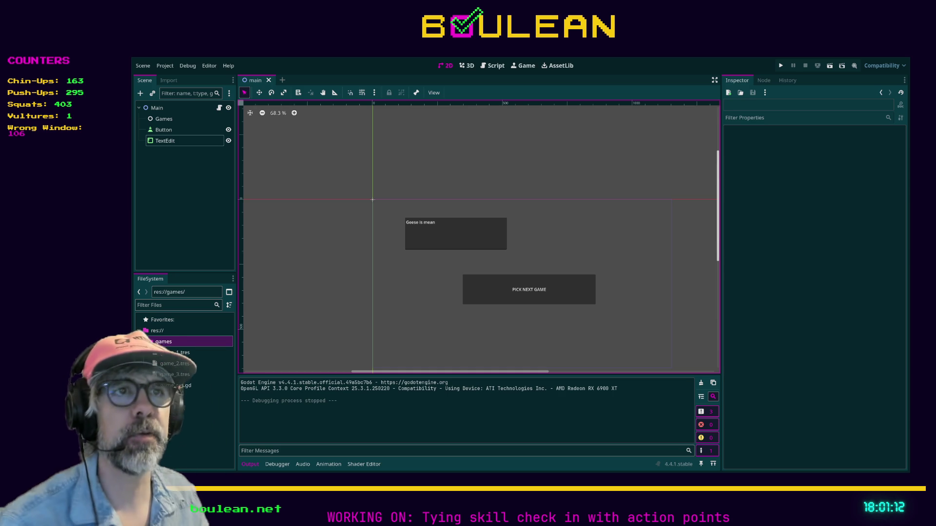
# Step: Select the TextEdit box on the 2D canvas to show its properties in the Inspector
pyautogui.click(445, 237)
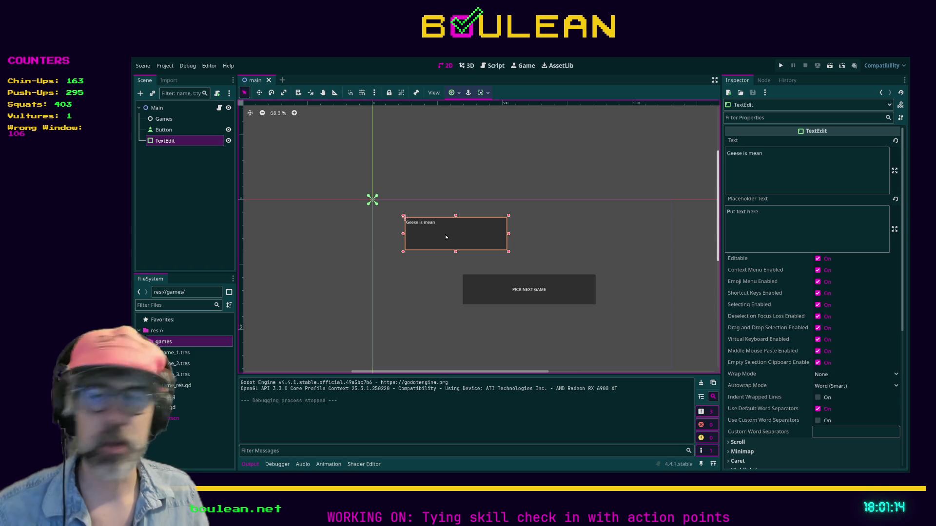
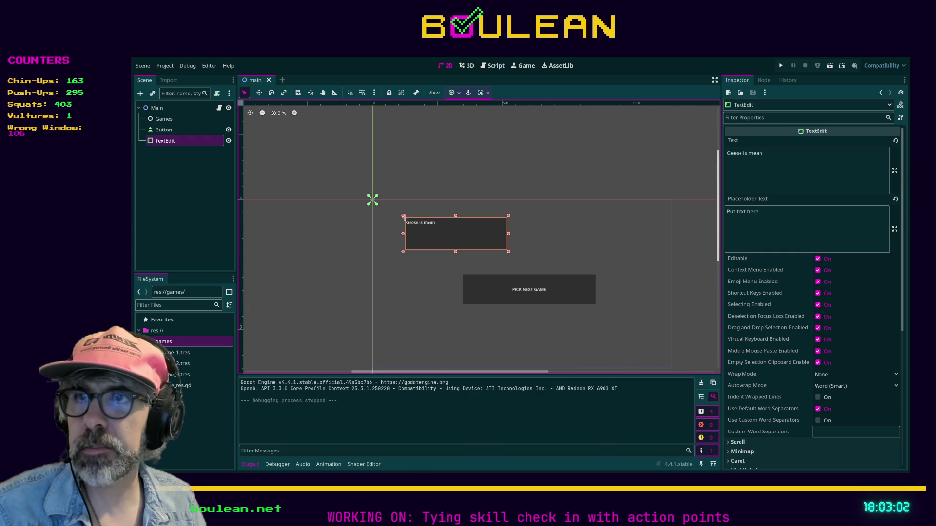
# Step: In Brave, search 'veilguard' in a new tab and open the Dragon Age: The Veilguard Steam page
pyautogui.hotkey('alt', 'Tab')
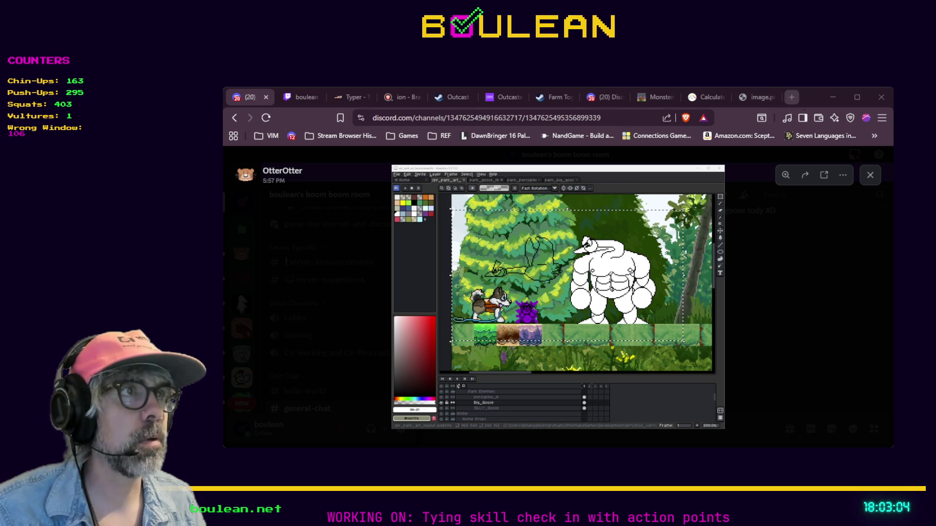
pyautogui.hotkey('ctrl', 't')
pyautogui.click(856, 97)
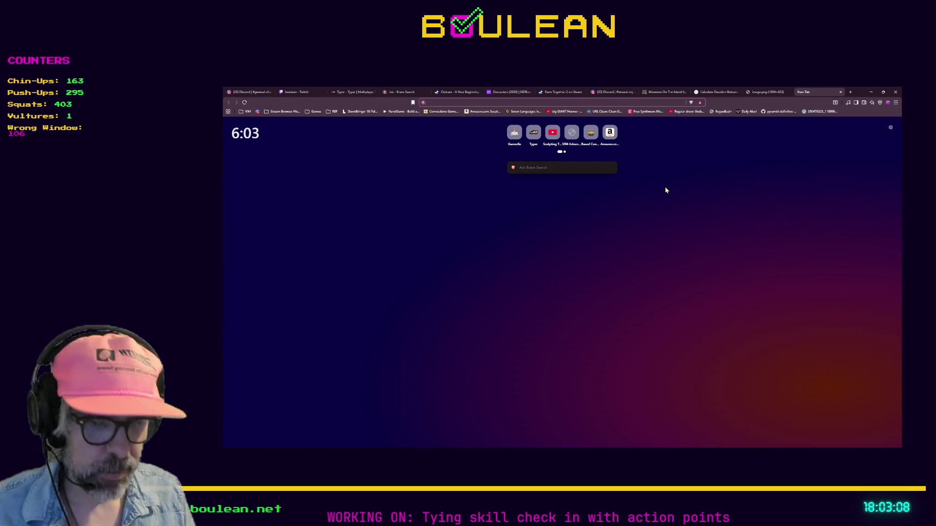
pyautogui.write('veilguard&source=desktop')
pyautogui.press('Return')
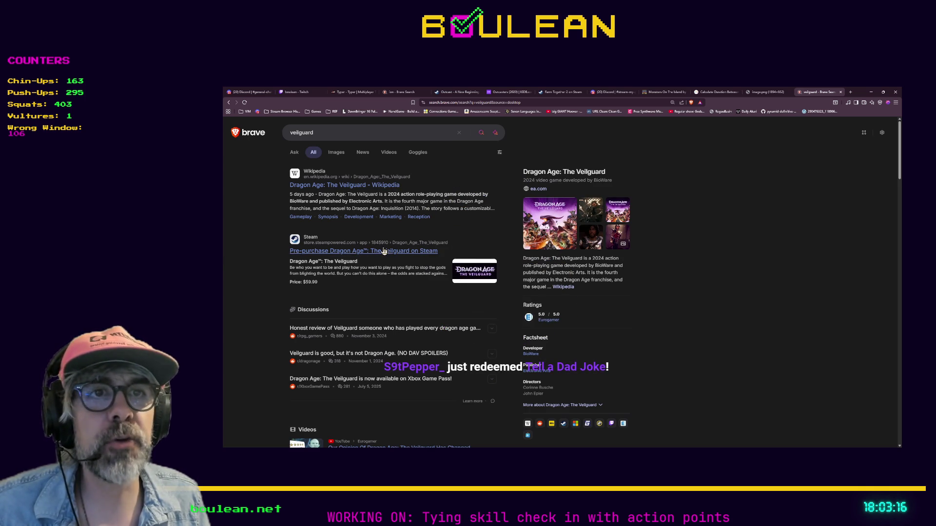
pyautogui.click(414, 248)
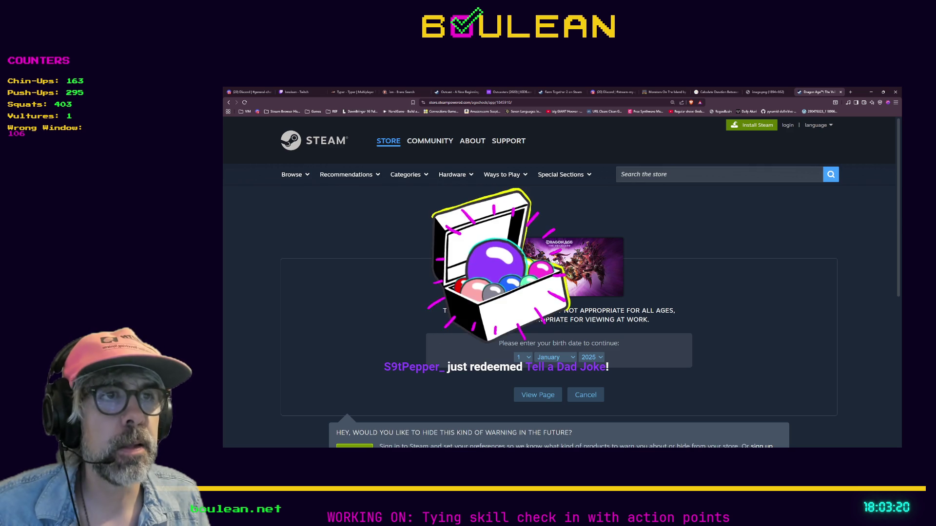
# Step: Pass the Steam age check with birth year 1968, browse the page, then minimize the browser
pyautogui.click(595, 357)
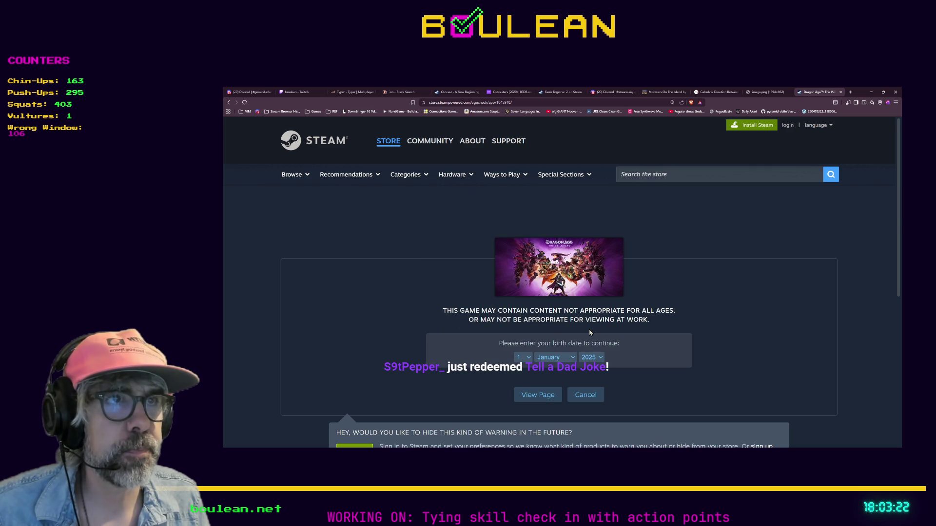
pyautogui.click(584, 253)
pyautogui.click(537, 395)
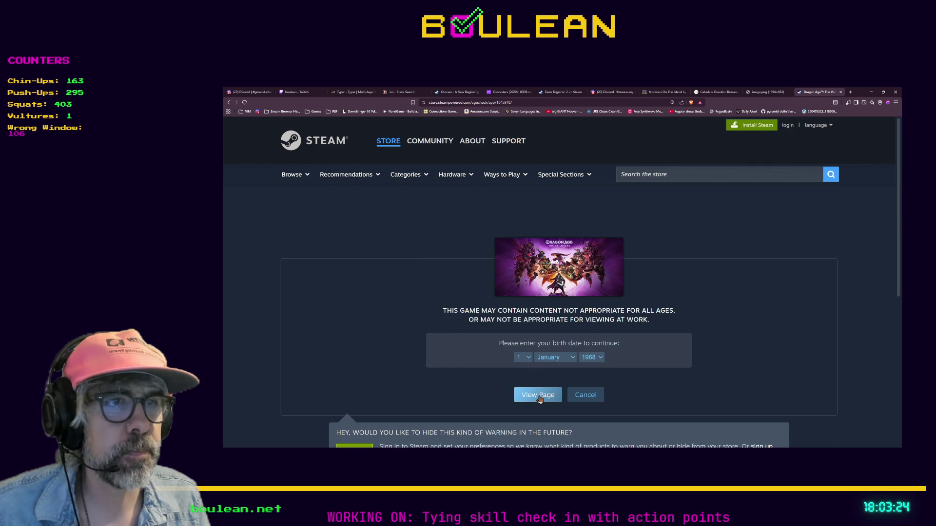
pyautogui.scroll(-2, 521, 341)
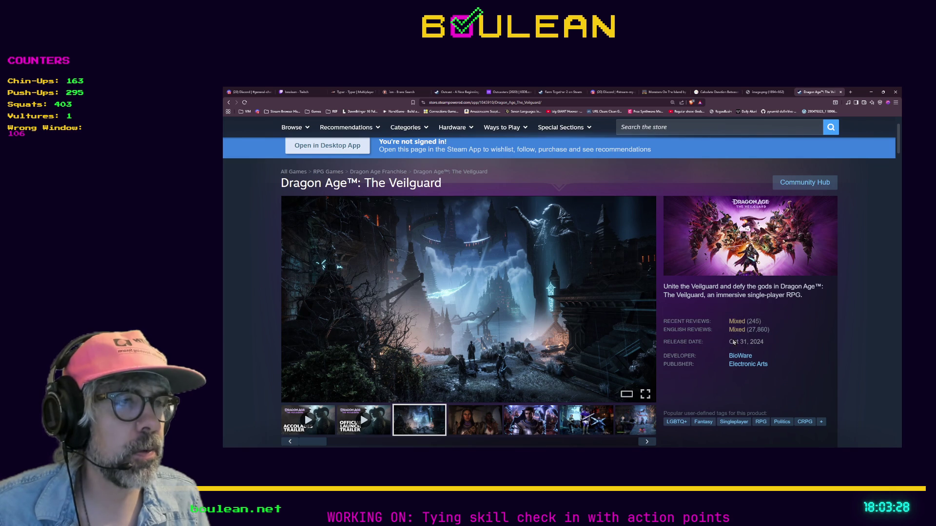
pyautogui.scroll(-1, 687, 336)
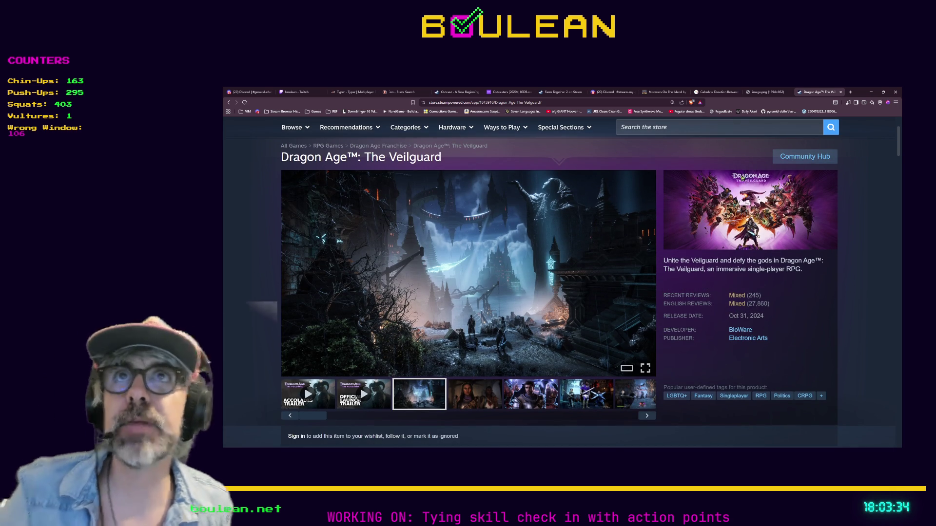
pyautogui.click(871, 92)
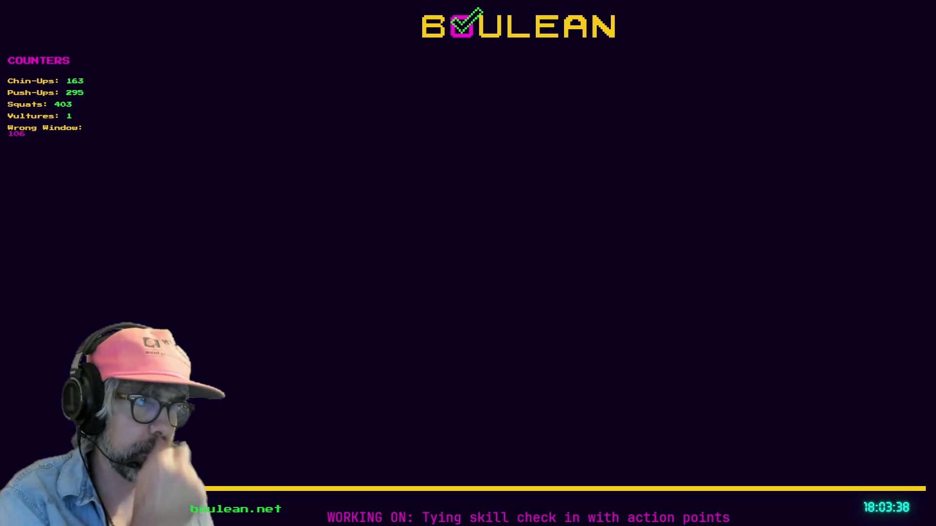
# Step: Switch back to the Godot editor window
pyautogui.hotkey('alt', 'Tab')
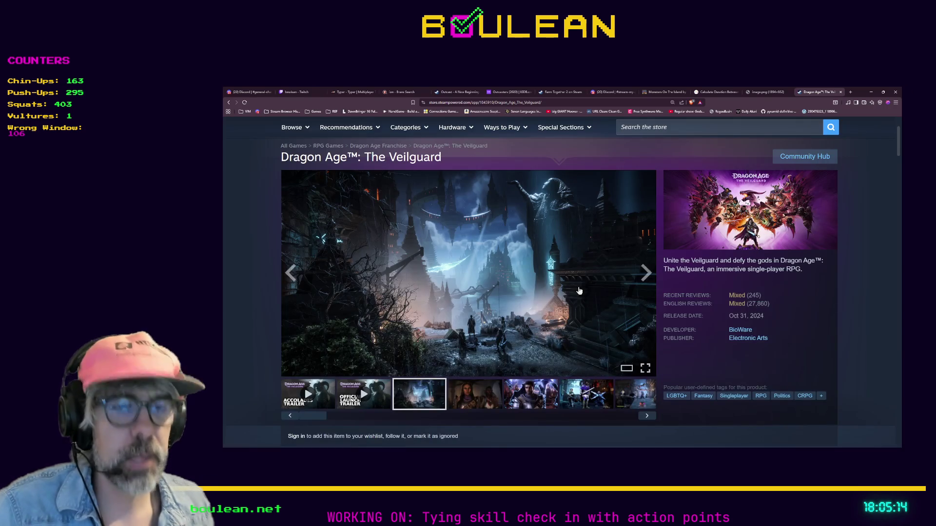
# Step: Search the web for 'itsy' in a new tab, then refine it to 'itsy game'
pyautogui.hotkey('ctrl', 't')
pyautogui.write('itsy')
pyautogui.press('Return')
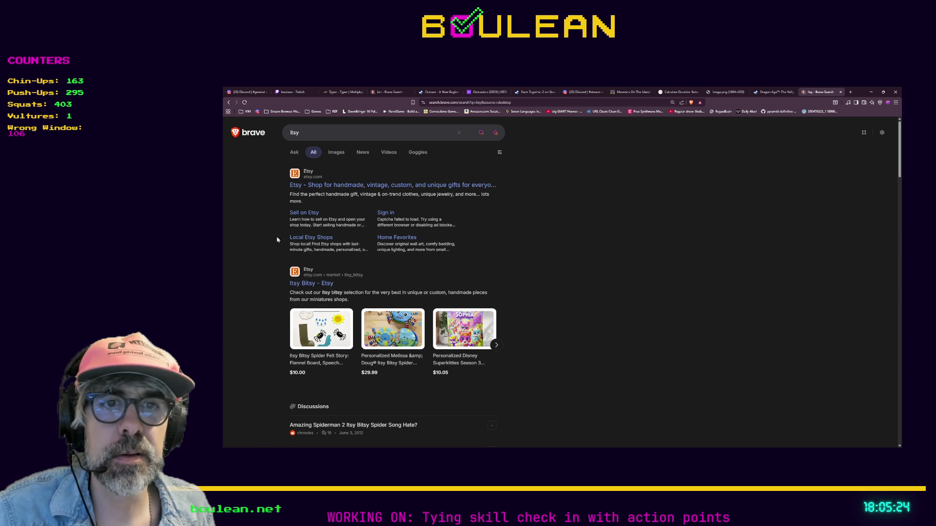
pyautogui.click(328, 130)
pyautogui.write('gam')
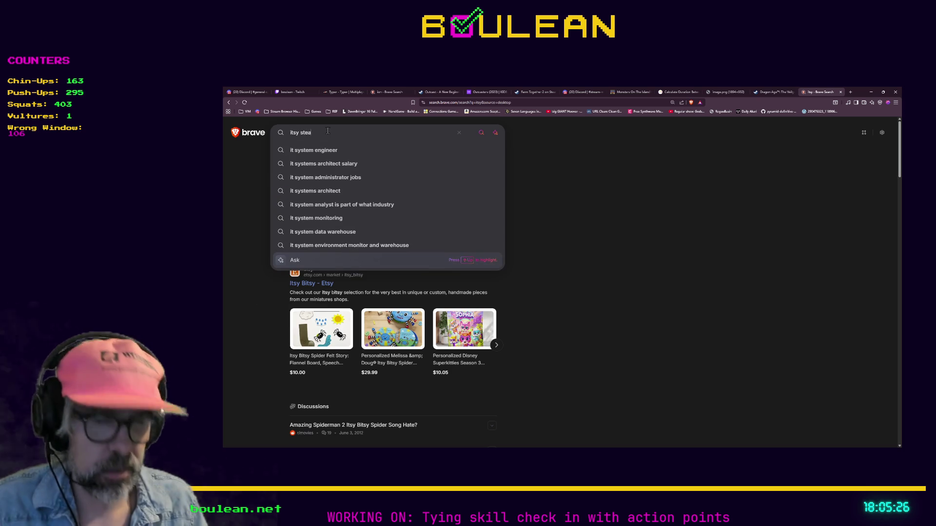
pyautogui.write('e')
pyautogui.press('Return')
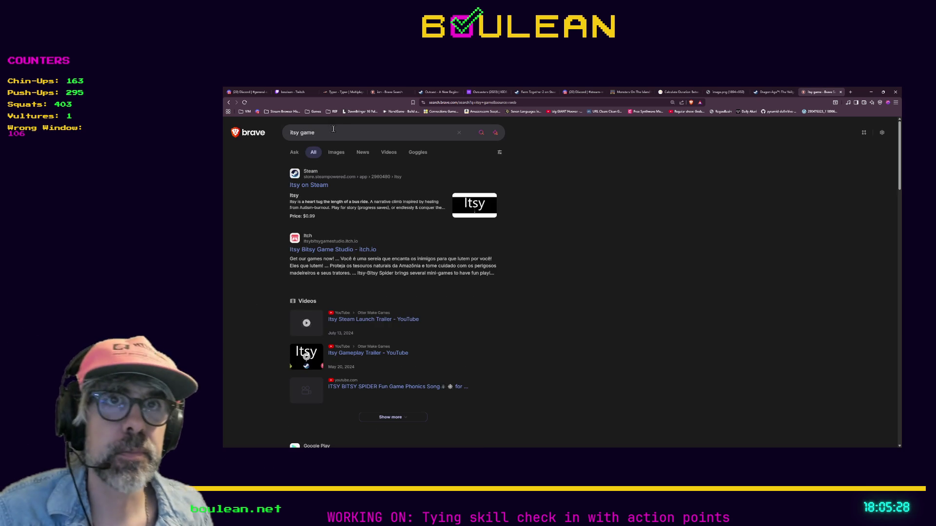
# Step: Open the Itsy Steam store page, scroll through it and select its web address
pyautogui.click(323, 187)
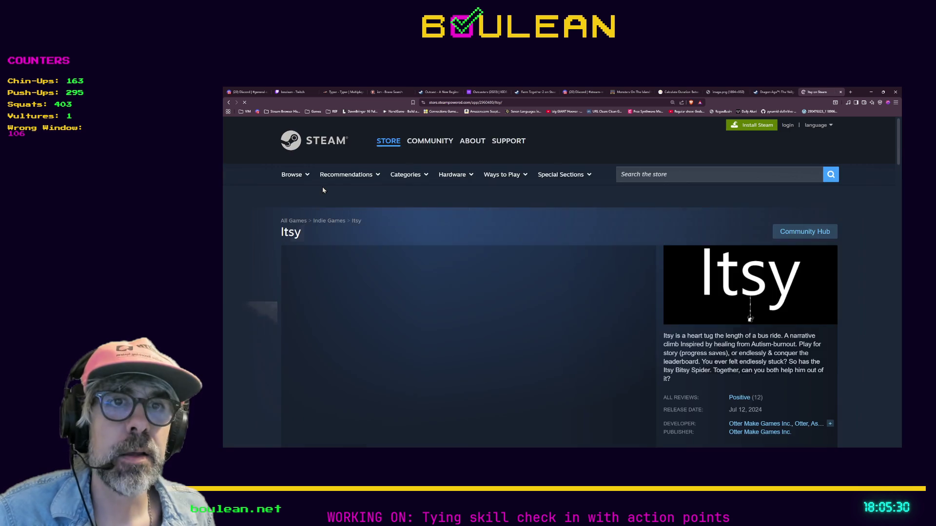
pyautogui.scroll(-1, 403, 295)
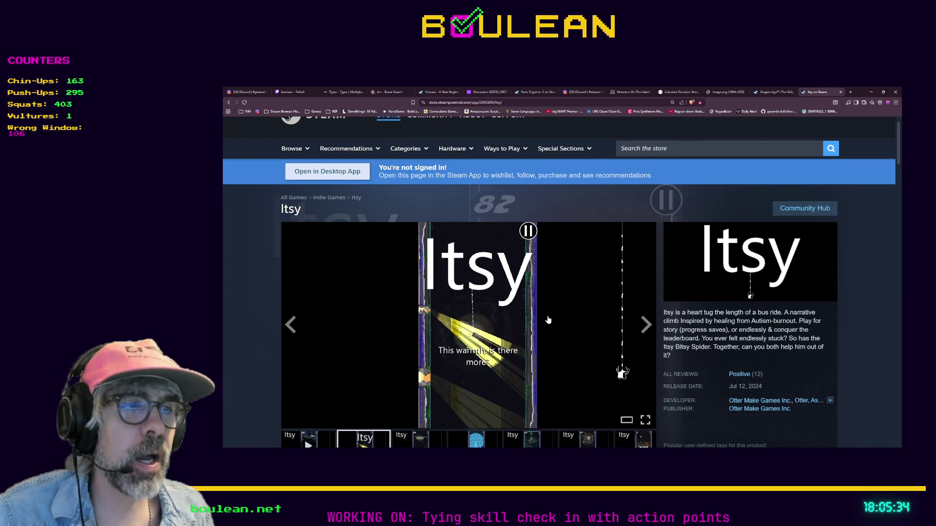
pyautogui.scroll(-1, 547, 322)
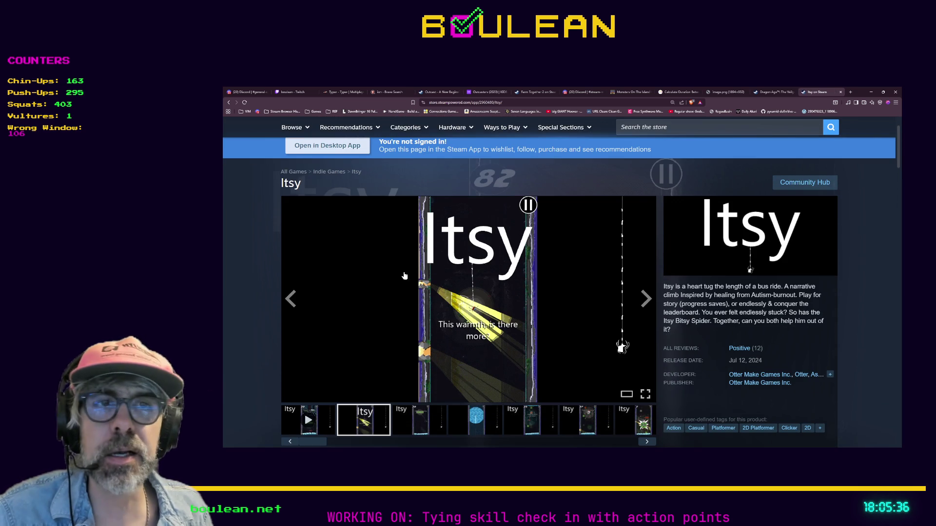
pyautogui.scroll(-1, 464, 324)
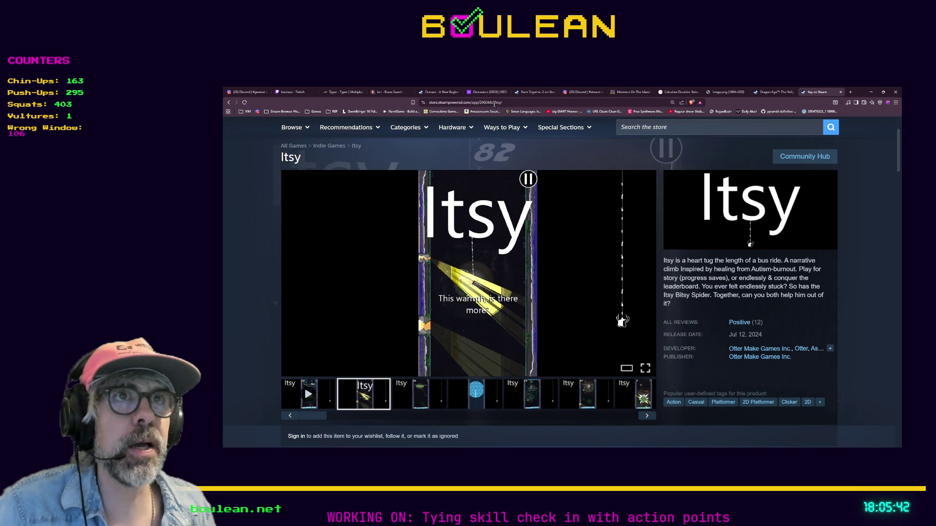
pyautogui.hotkey('ctrl', 'l')
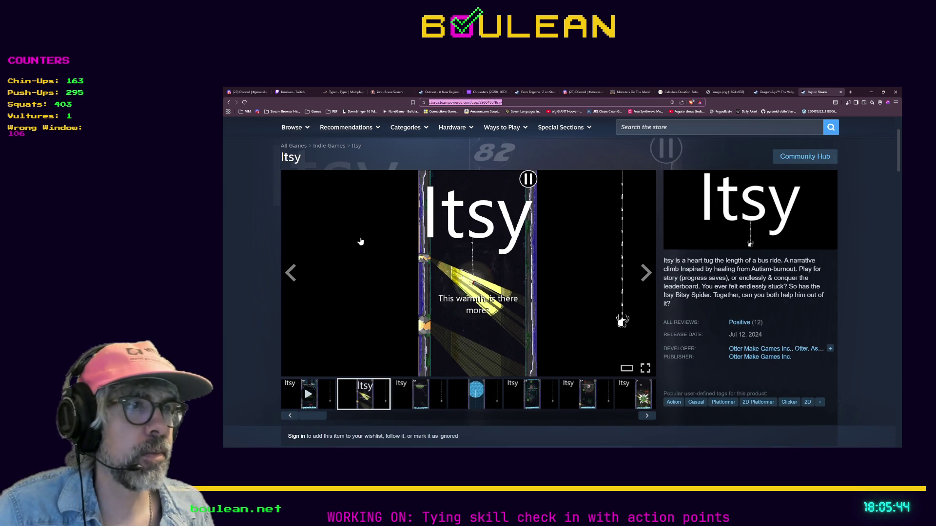
pyautogui.hotkey('alt', 'Tab')
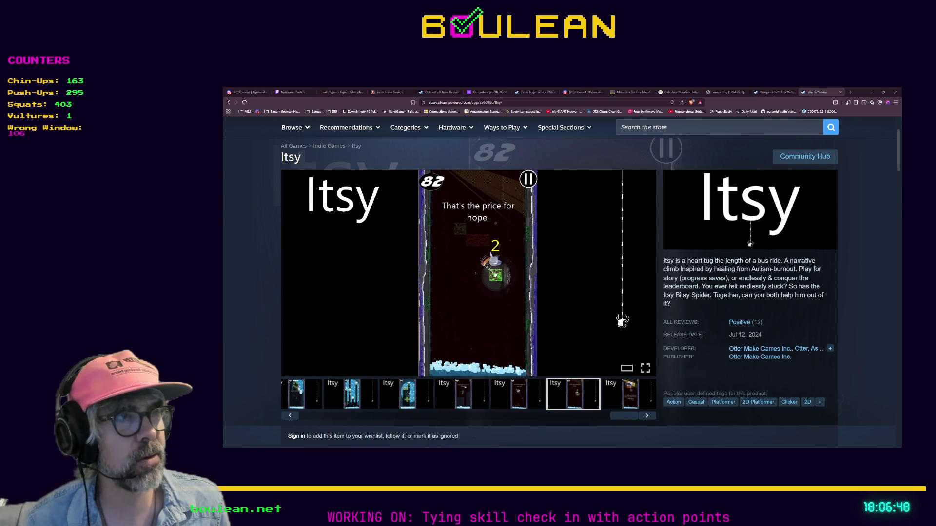
# Step: Watch the Itsy trailer, then minimize the browser window
pyautogui.moveTo(585, 273)
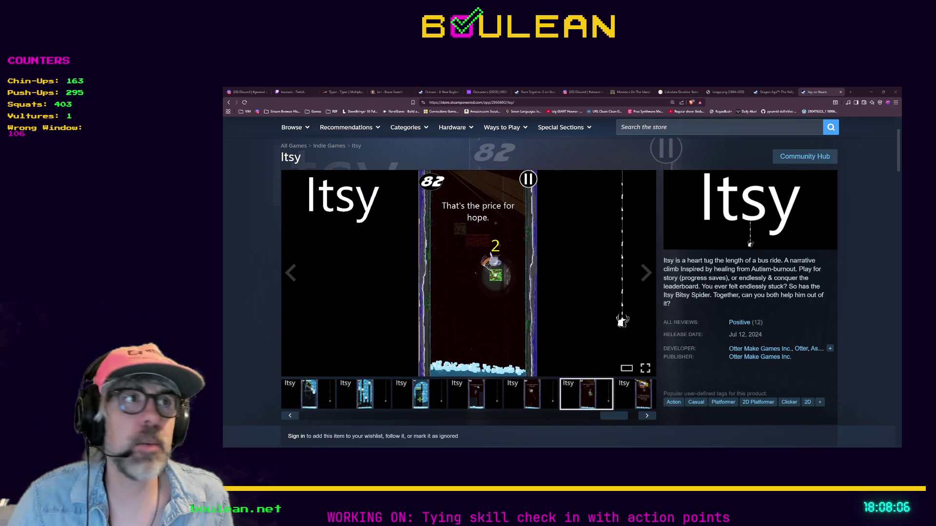
pyautogui.click(871, 92)
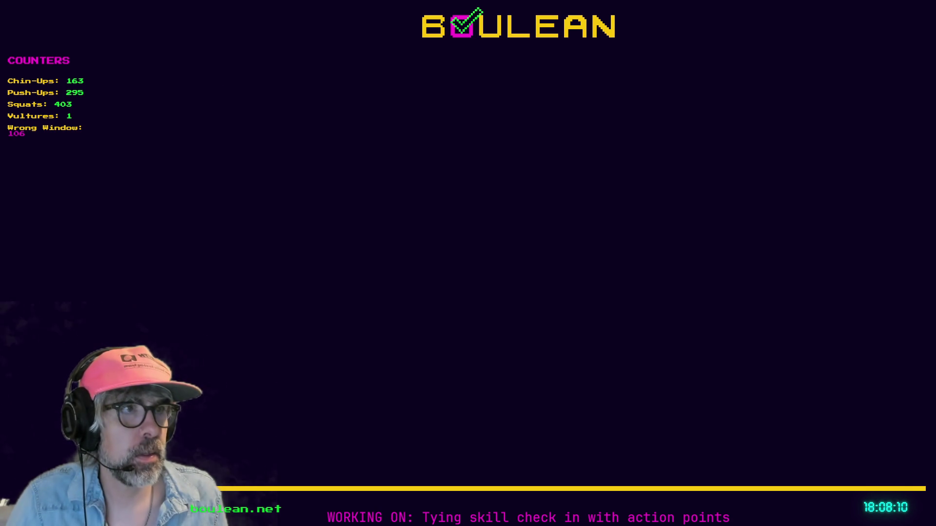
# Step: Back in Godot, select the Main node and open its main.gd script
pyautogui.hotkey('alt', 'Tab')
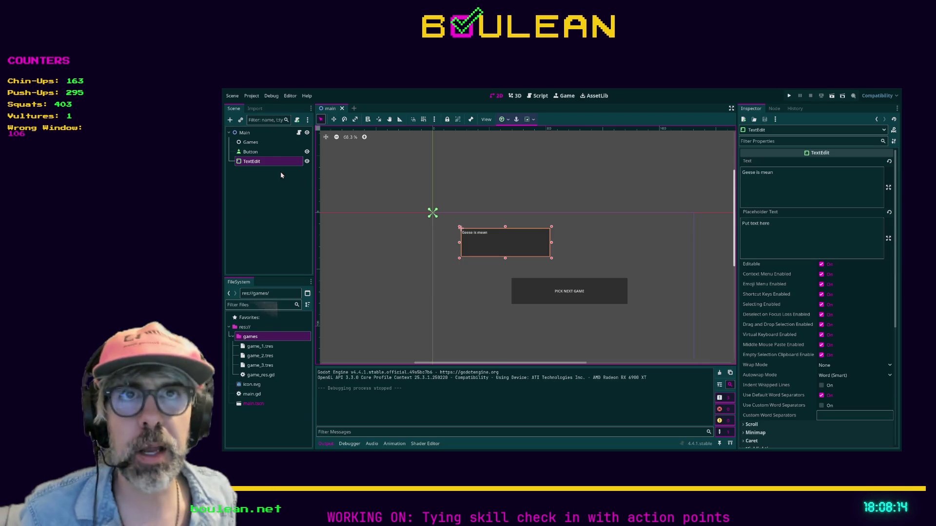
pyautogui.click(258, 135)
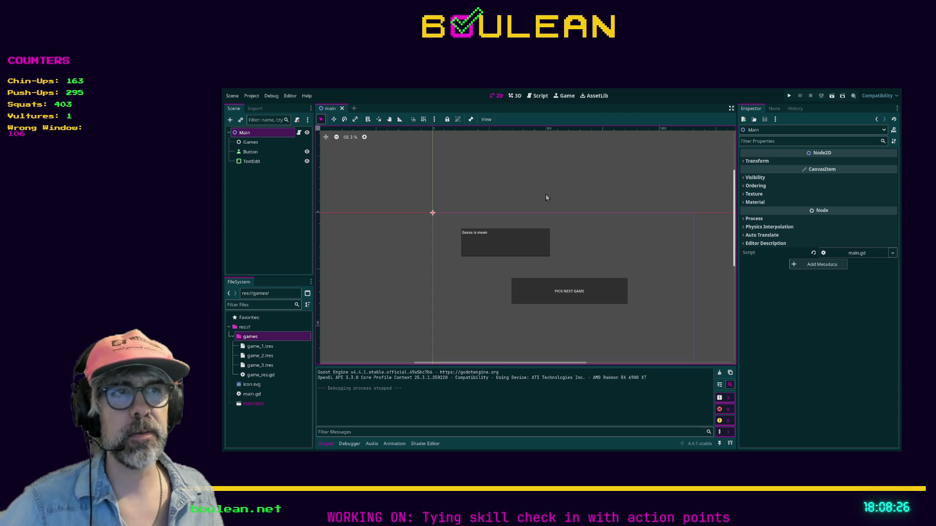
pyautogui.click(538, 95)
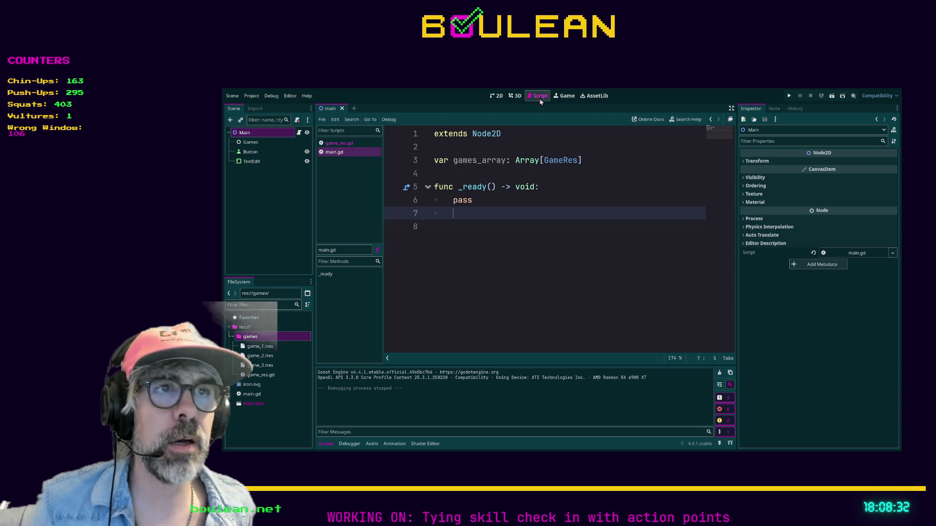
# Step: Review main.gd and game_res.gd, then show game_1.tres's GameRes properties in the Inspector
pyautogui.moveTo(479, 213)
pyautogui.mouseDown()
pyautogui.moveTo(458, 174)
pyautogui.moveTo(463, 219)
pyautogui.moveTo(418, 129)
pyautogui.mouseUp()
pyautogui.click(443, 174)
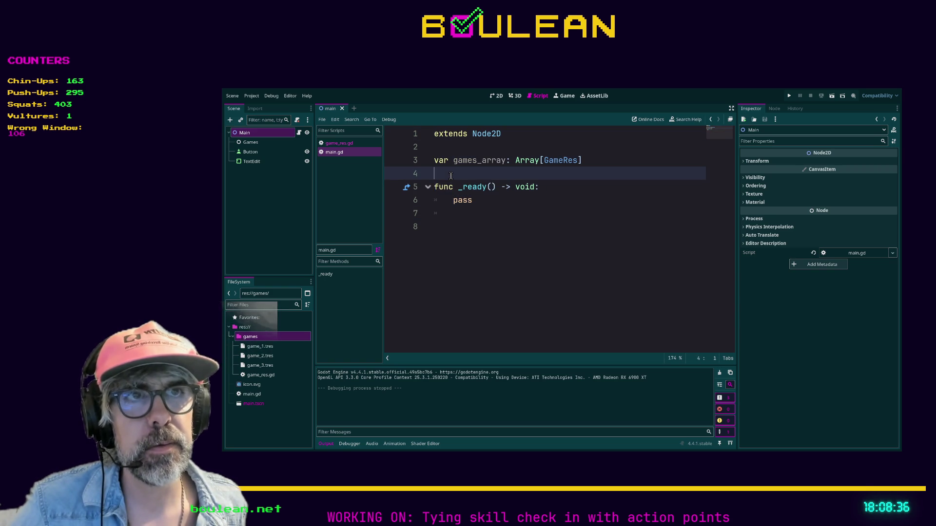
pyautogui.click(352, 145)
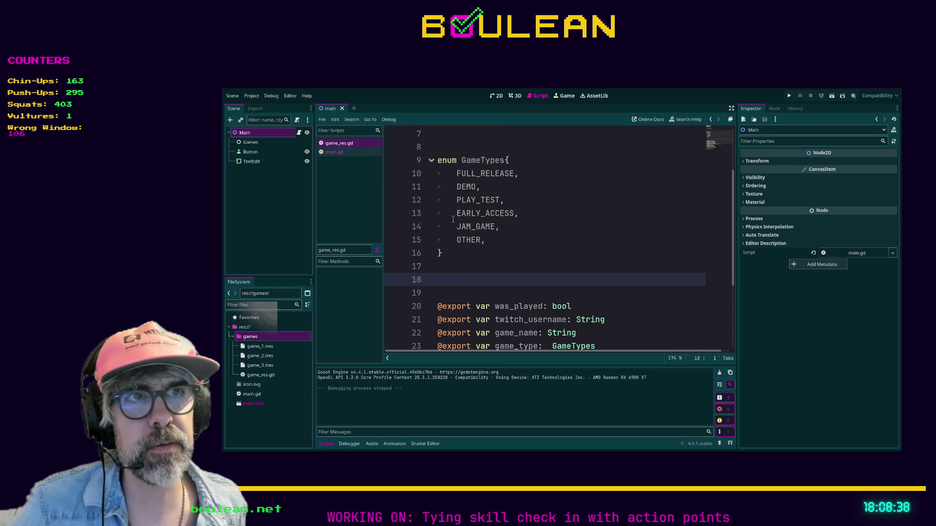
pyautogui.click(349, 152)
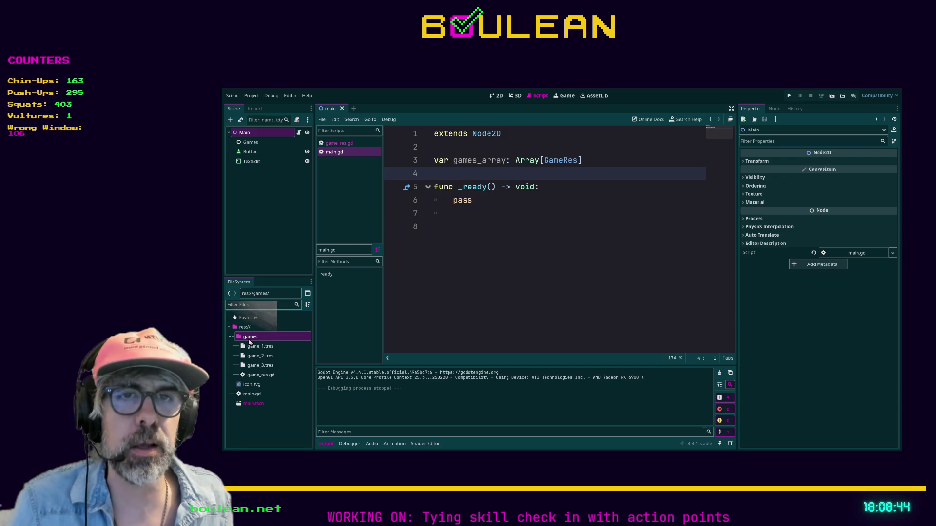
pyautogui.click(267, 351)
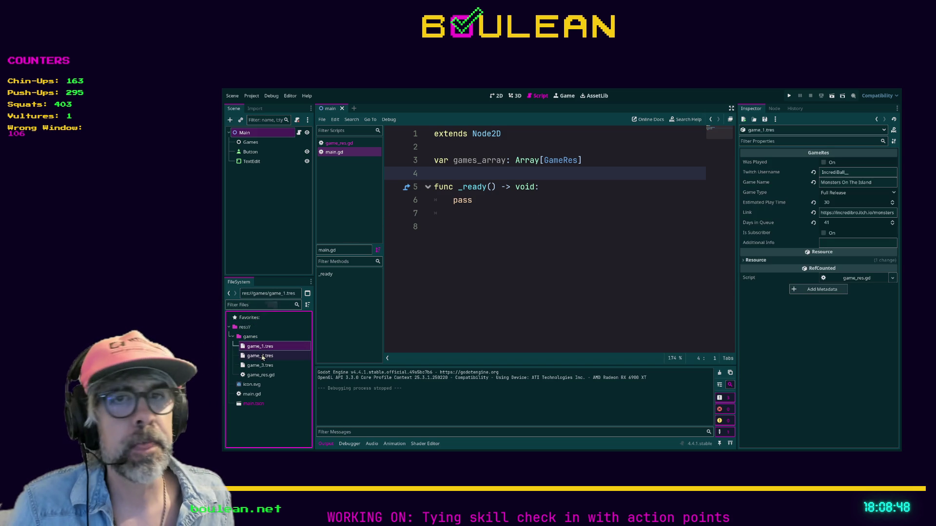
# Step: In the resource Inspector, enter the developer's Twitch username and set Game Name to Itsy
pyautogui.click(259, 370)
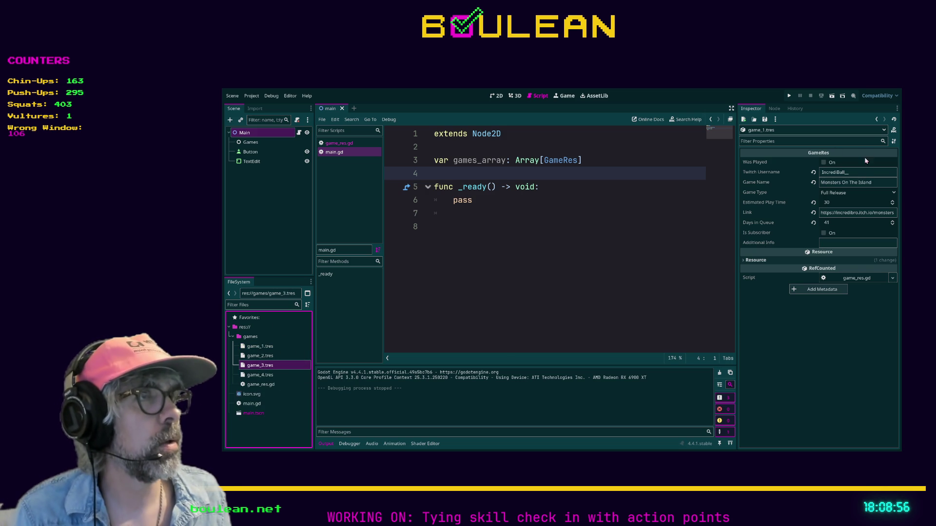
pyautogui.click(859, 182)
pyautogui.doubleClick(856, 168)
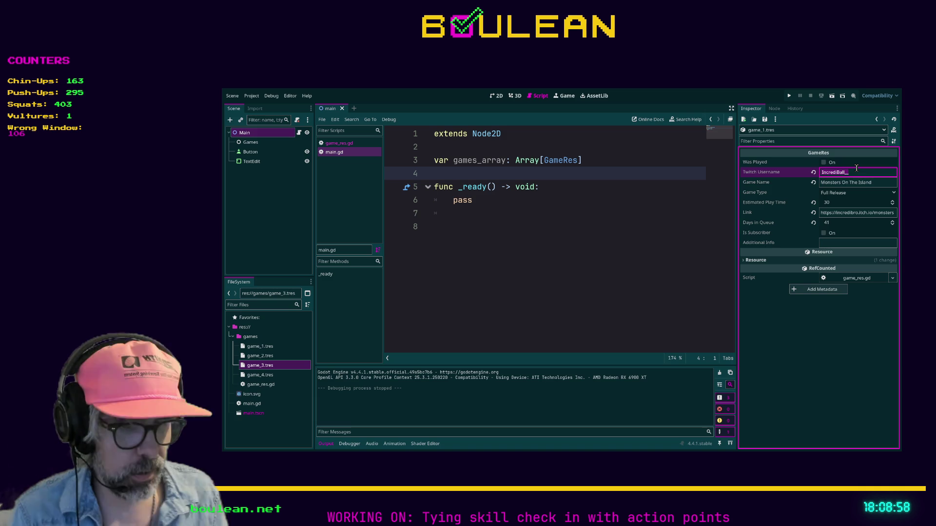
pyautogui.write('O')
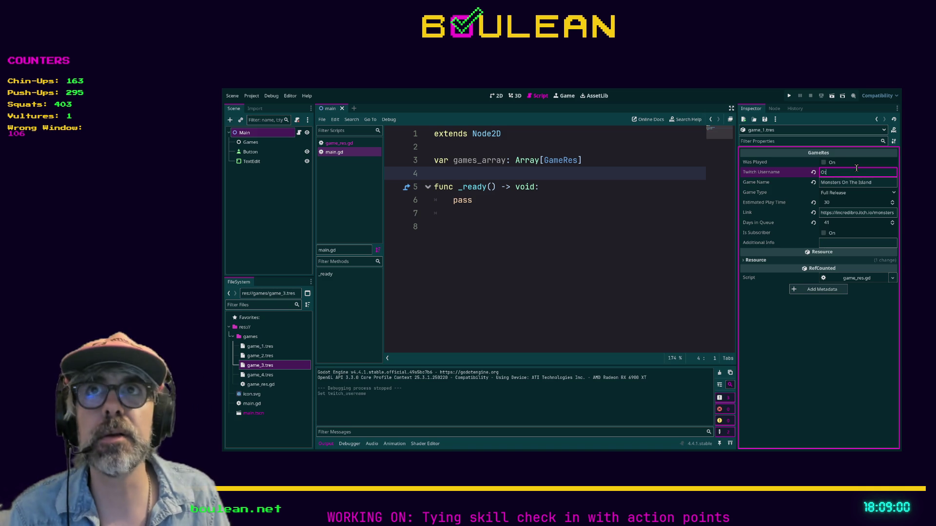
pyautogui.write('tterMakesGames')
pyautogui.press('Tab')
pyautogui.hotkey('ctrl', 'a')
pyautogui.write('It')
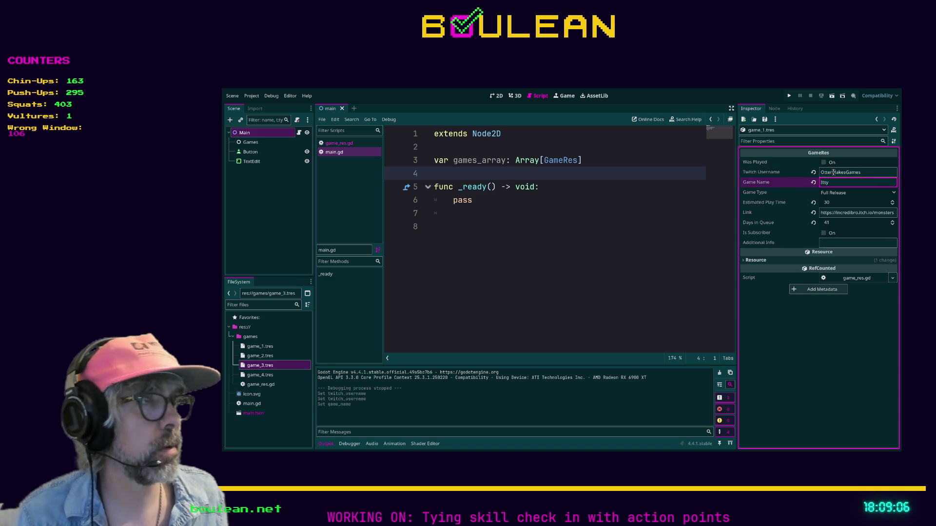
# Step: Set Estimated Play Time to 30 and Days in Queue to 1
pyautogui.click(829, 202)
pyautogui.write('30')
pyautogui.click(838, 222)
pyautogui.write('1')
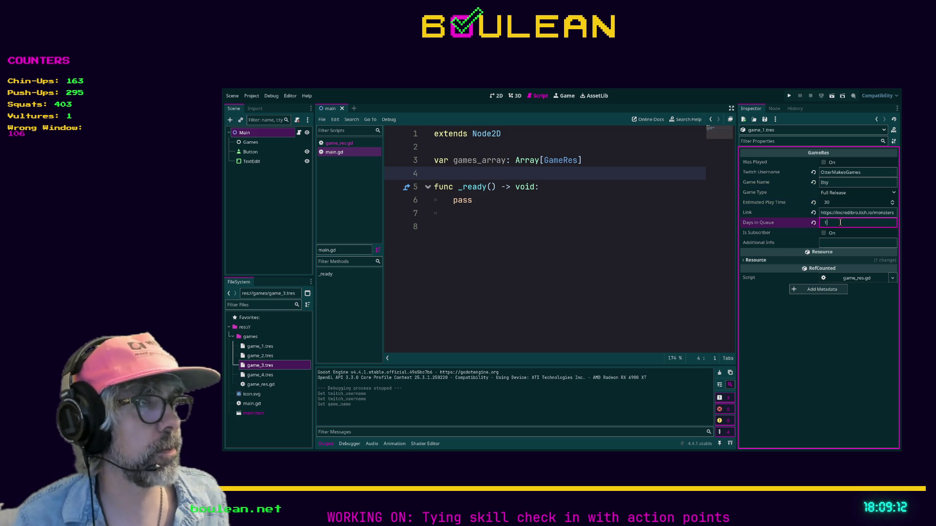
pyautogui.click(607, 248)
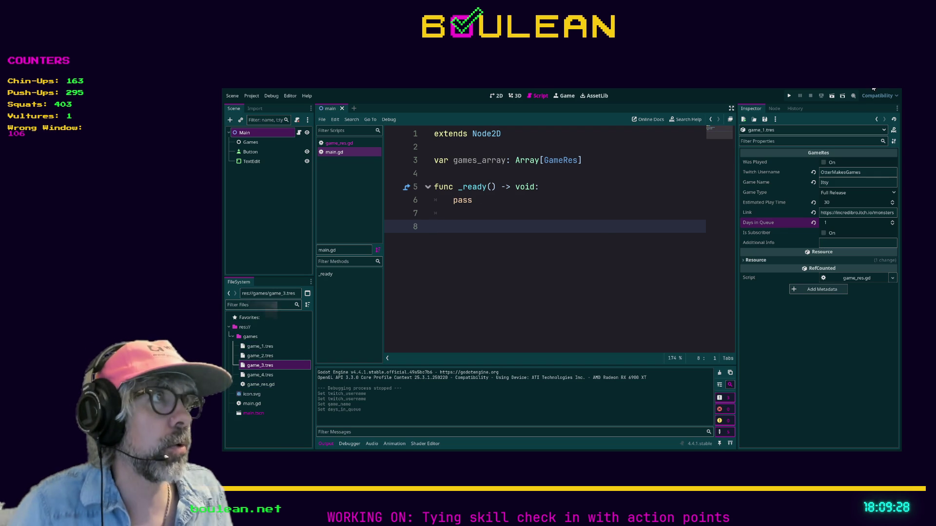
pyautogui.hotkey('alt', 'Tab')
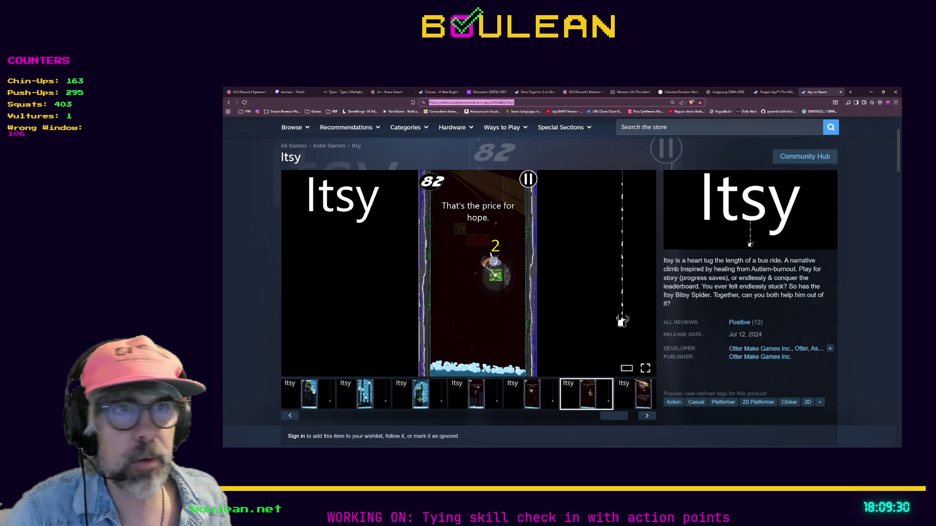
# Step: Search 'godot loop through project folder and add resources to array' in a new browser tab
pyautogui.hotkey('ctrl', 't')
pyautogui.write('godot loop through')
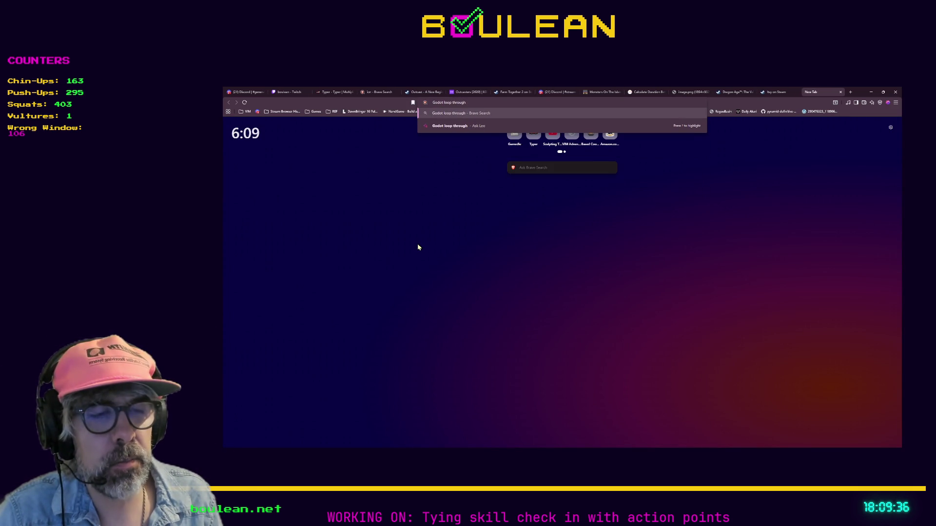
pyautogui.write(' project folder and add resources to array')
pyautogui.press('Return')
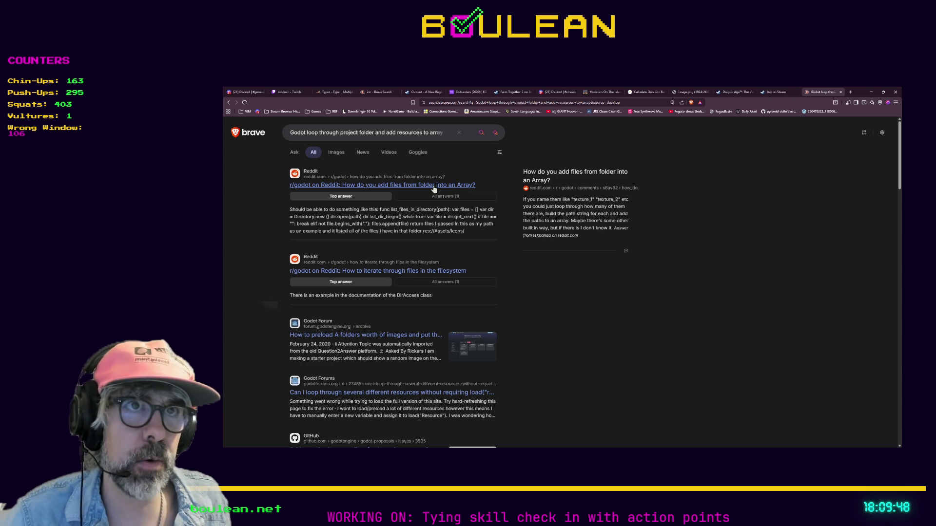
# Step: Open the Reddit thread on adding folder files to an array, expand the hidden reply, and select dir.open(path)
pyautogui.middleClick(375, 187)
pyautogui.click(819, 92)
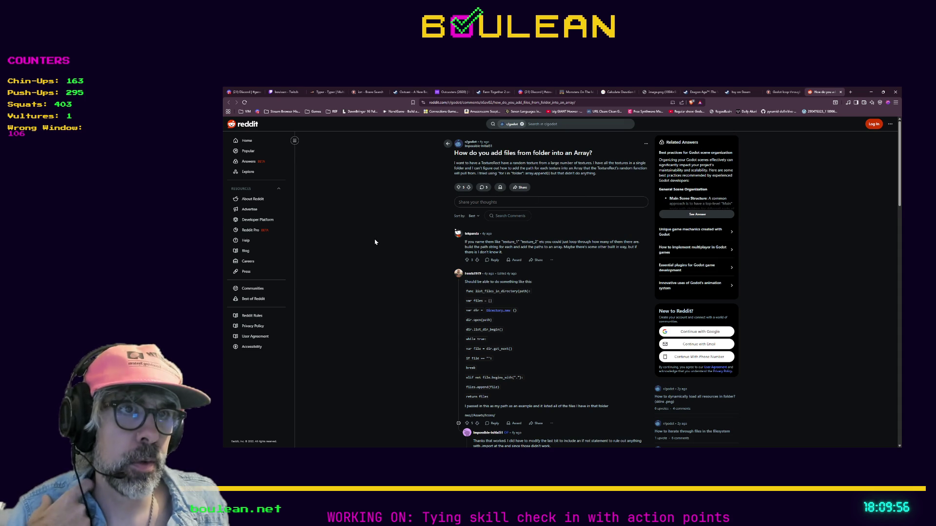
pyautogui.scroll(-1, 374, 242)
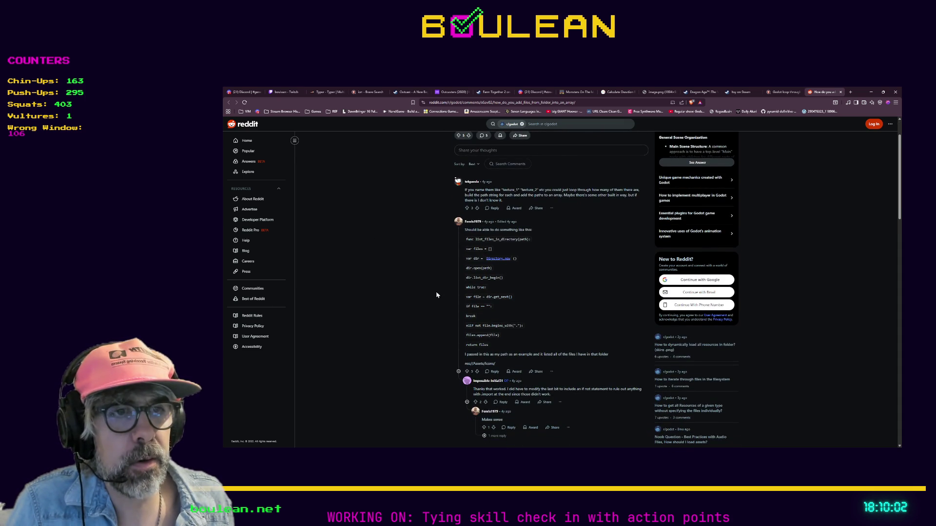
pyautogui.scroll(-1, 453, 310)
pyautogui.click(496, 410)
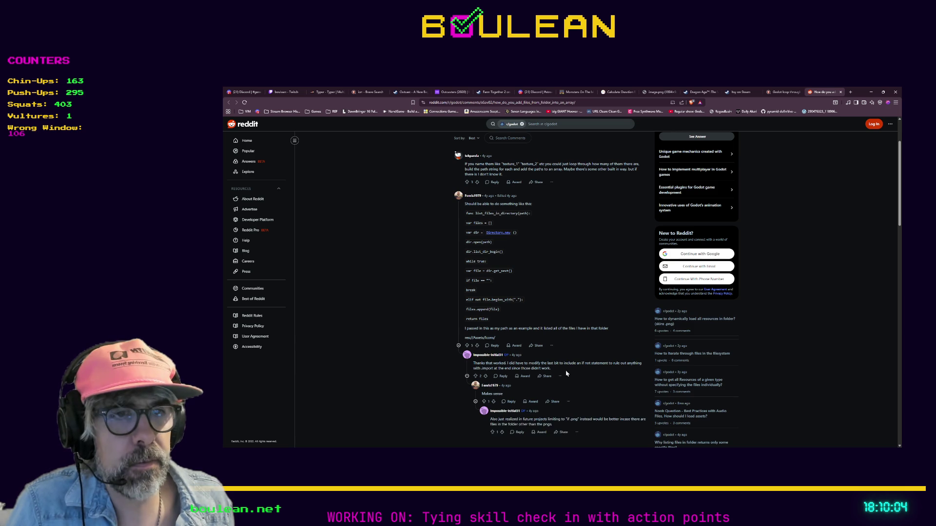
pyautogui.scroll(-1, 576, 400)
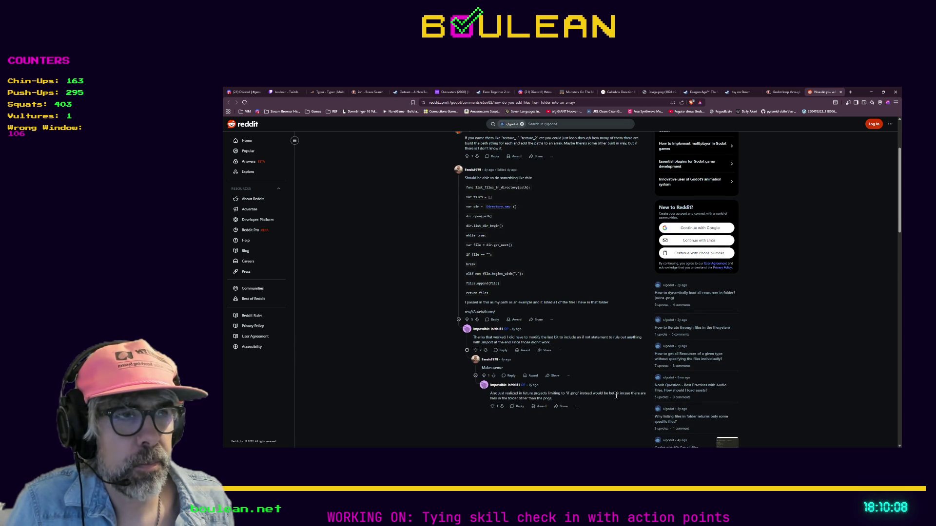
pyautogui.scroll(3, 556, 301)
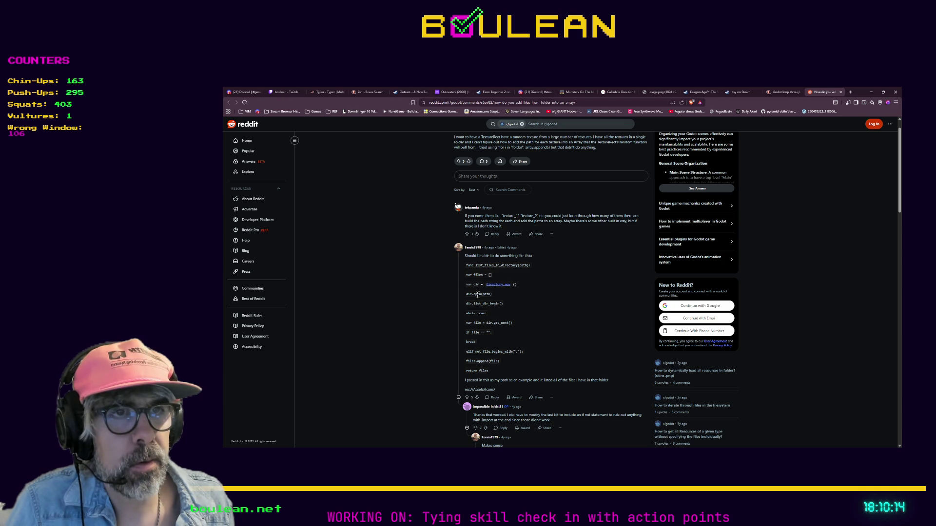
pyautogui.moveTo(467, 297); pyautogui.dragTo(494, 295)
pyautogui.moveTo(493, 295); pyautogui.dragTo(463, 298)
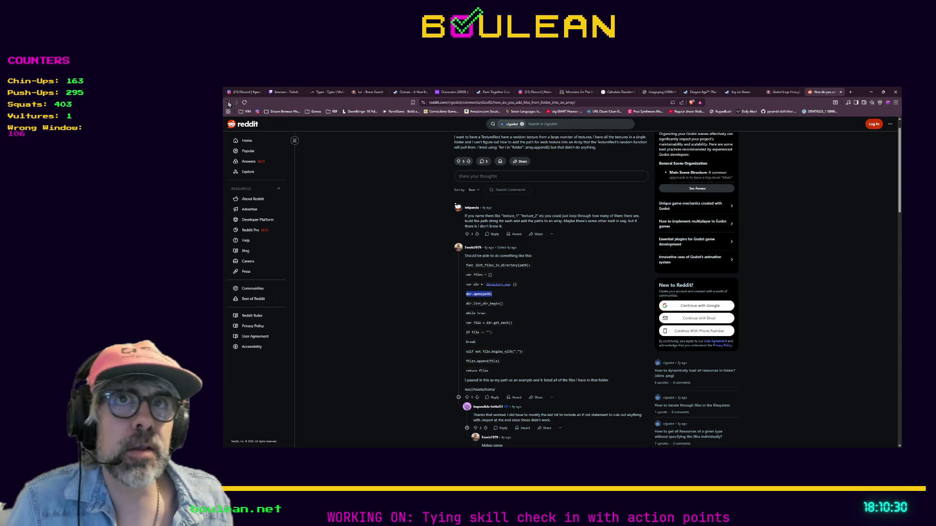
# Step: Open the iterate-through-files Reddit thread and, from it, the DirAccess documentation link
pyautogui.click(780, 93)
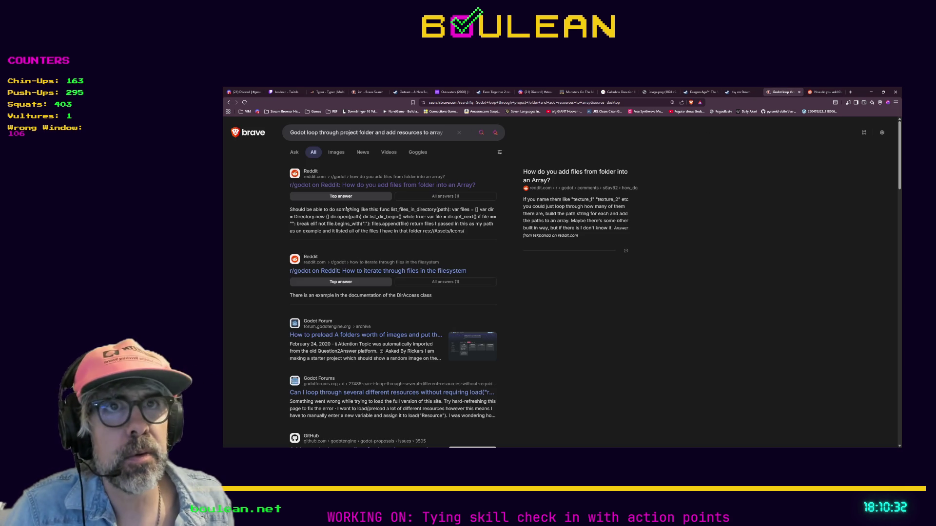
pyautogui.middleClick(355, 271)
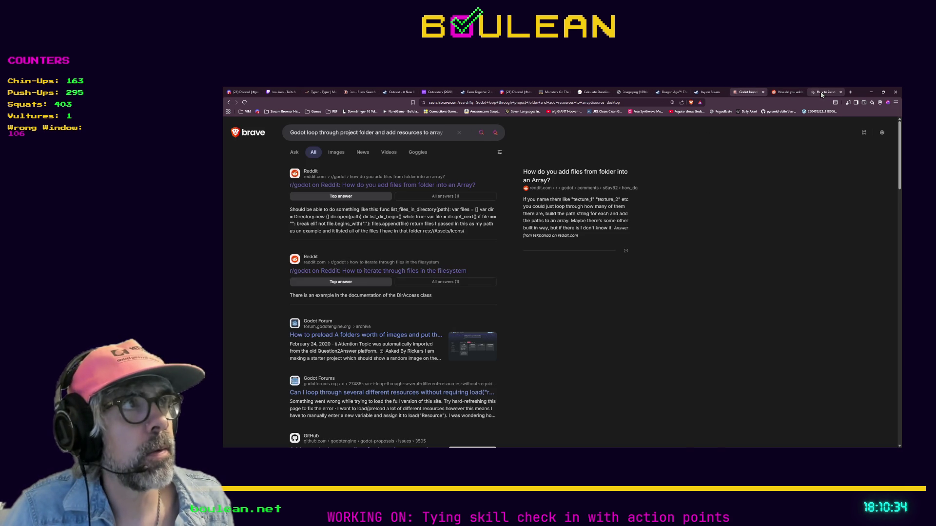
pyautogui.click(822, 93)
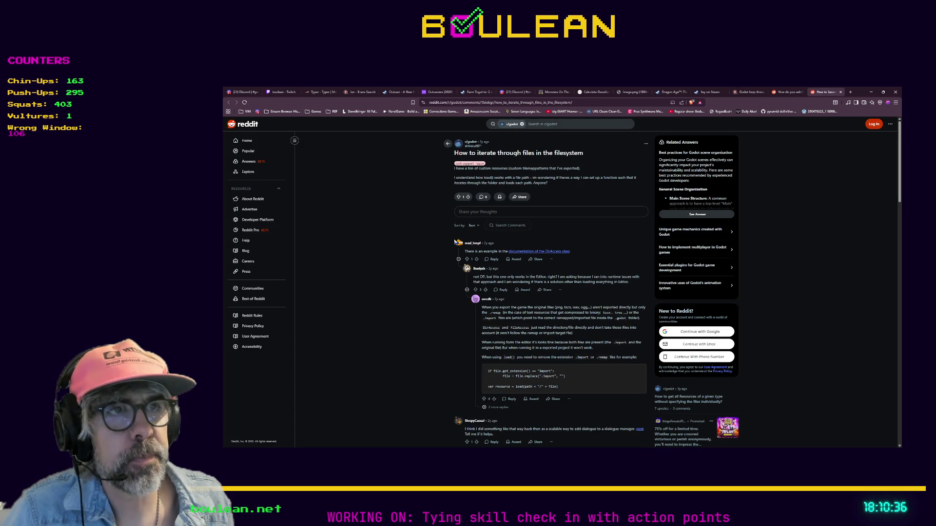
pyautogui.middleClick(541, 251)
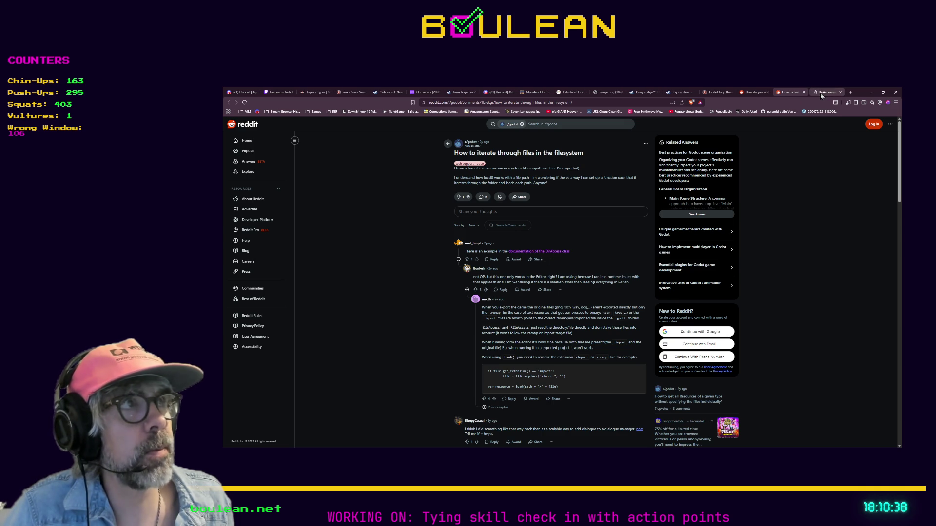
# Step: Read the DirAccess page's dir_contents example, then return to the Godot script editor
pyautogui.click(822, 92)
pyautogui.scroll(-1, 510, 259)
pyautogui.scroll(-3, 510, 260)
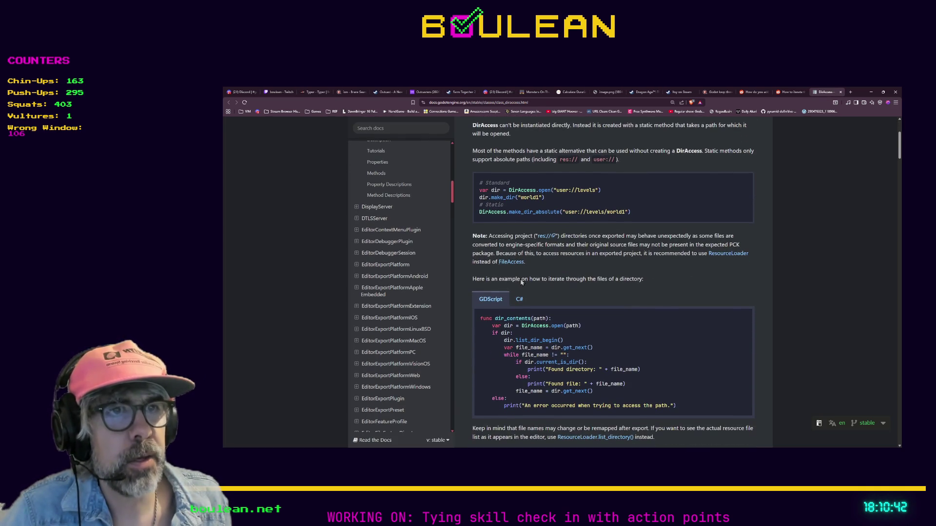
pyautogui.scroll(-1, 496, 320)
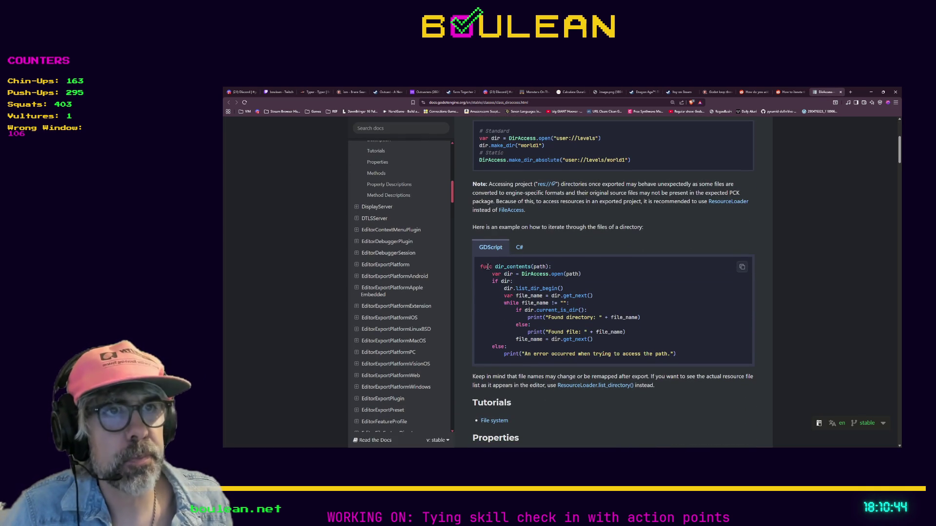
pyautogui.moveTo(480, 267); pyautogui.dragTo(697, 352)
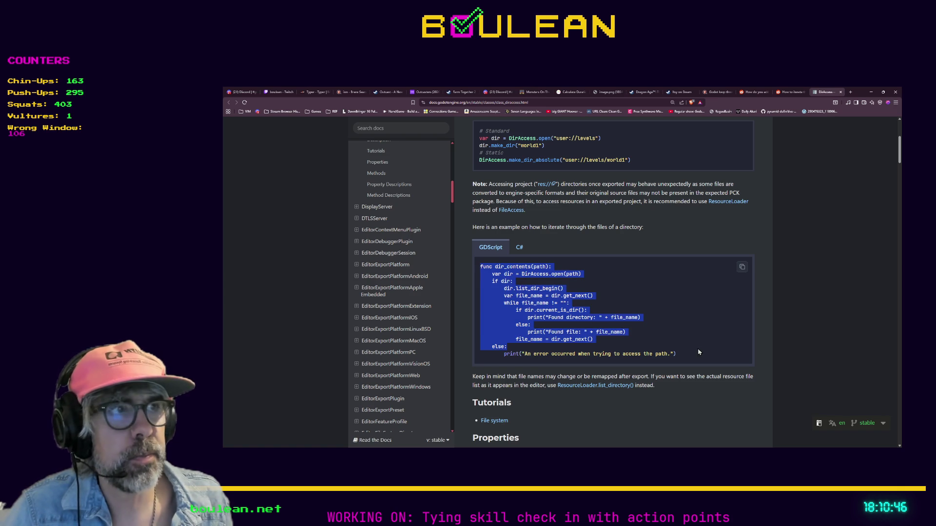
pyautogui.click(685, 360)
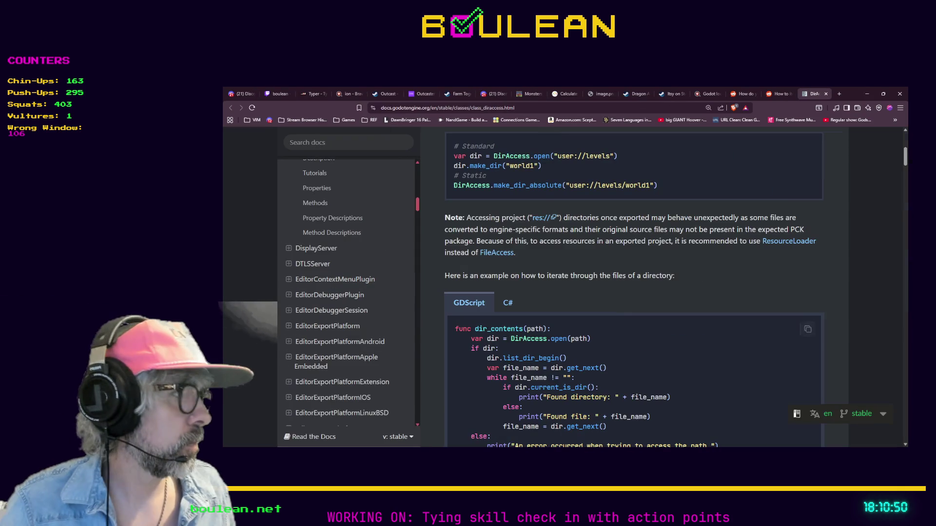
pyautogui.hotkey('alt', 'Tab')
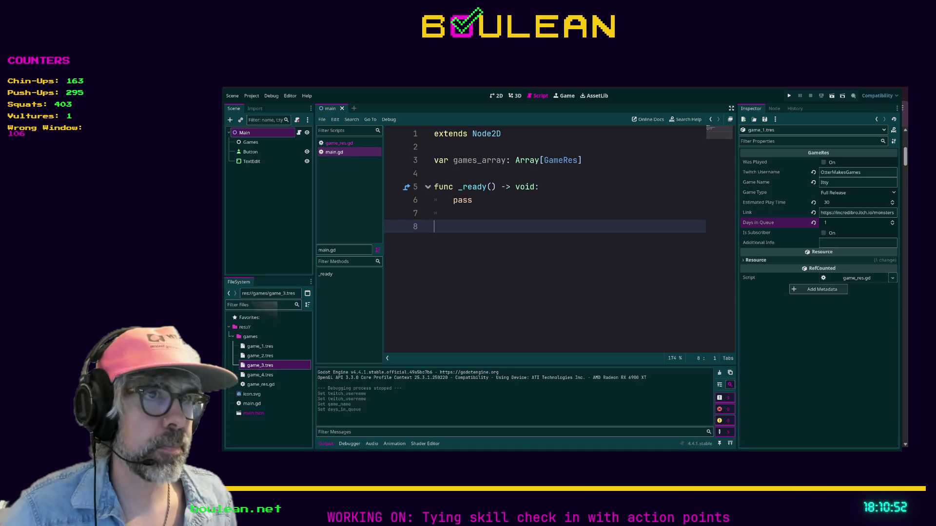
# Step: Declare func dir_contents(path): with an empty indented body at the end of main.gd
pyautogui.press('Return')
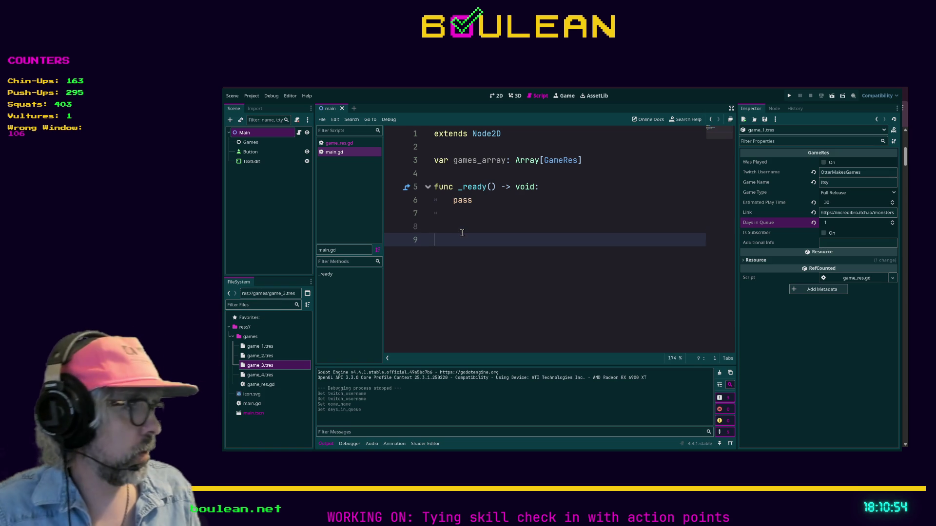
pyautogui.press('Return')
pyautogui.write('func ')
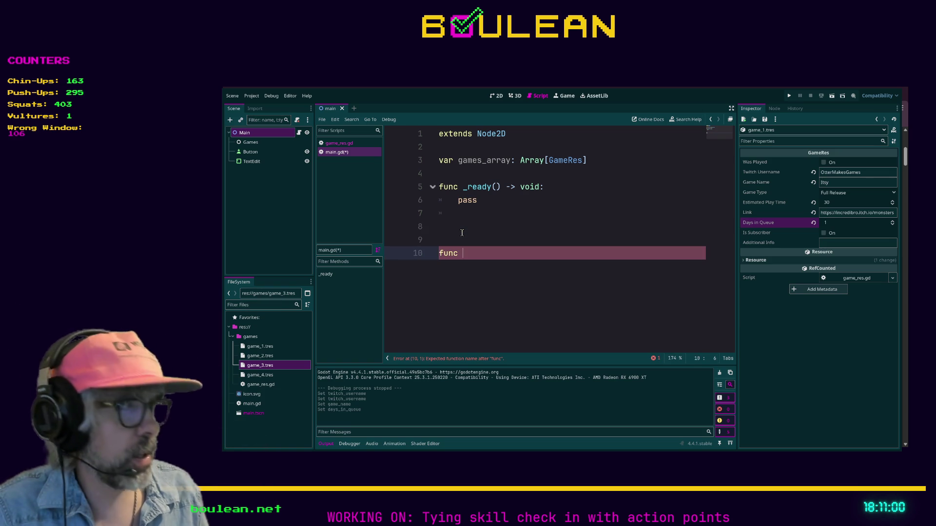
pyautogui.write('dir_conte')
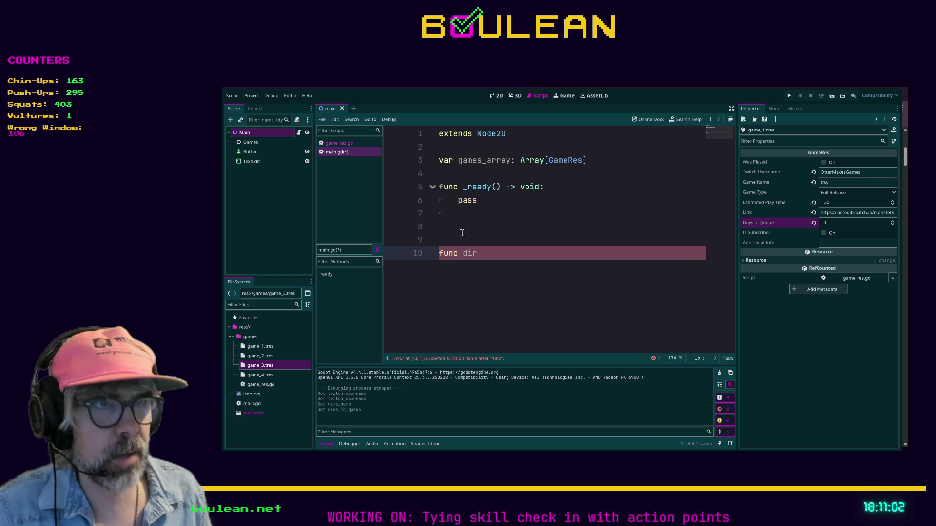
pyautogui.write('nts(path')
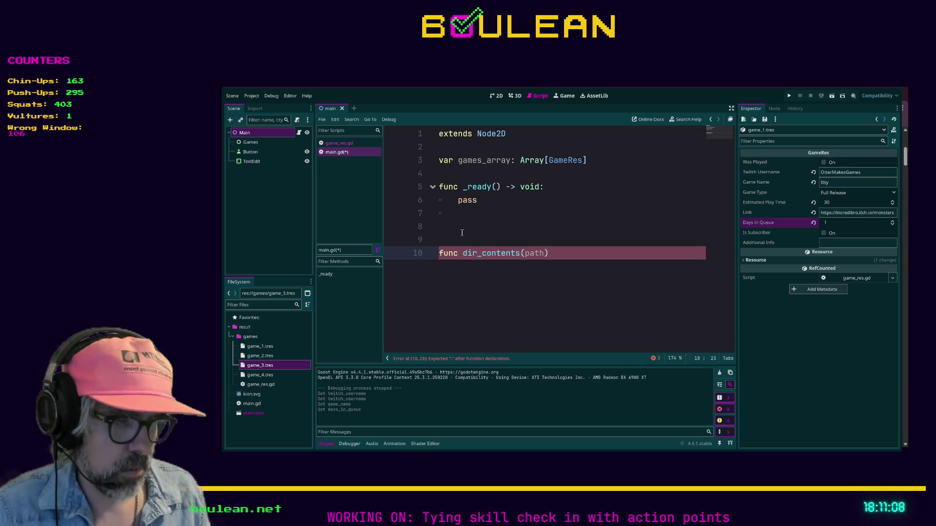
pyautogui.write('):')
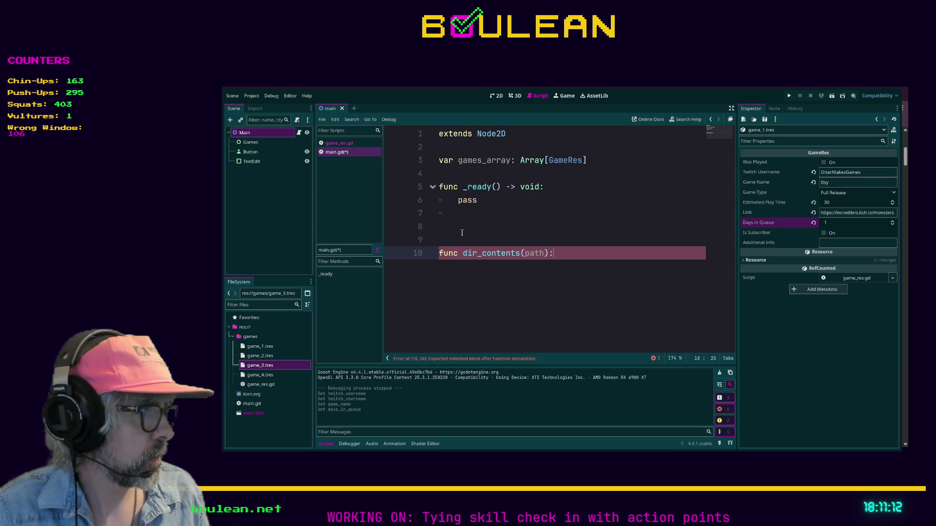
pyautogui.press('Return')
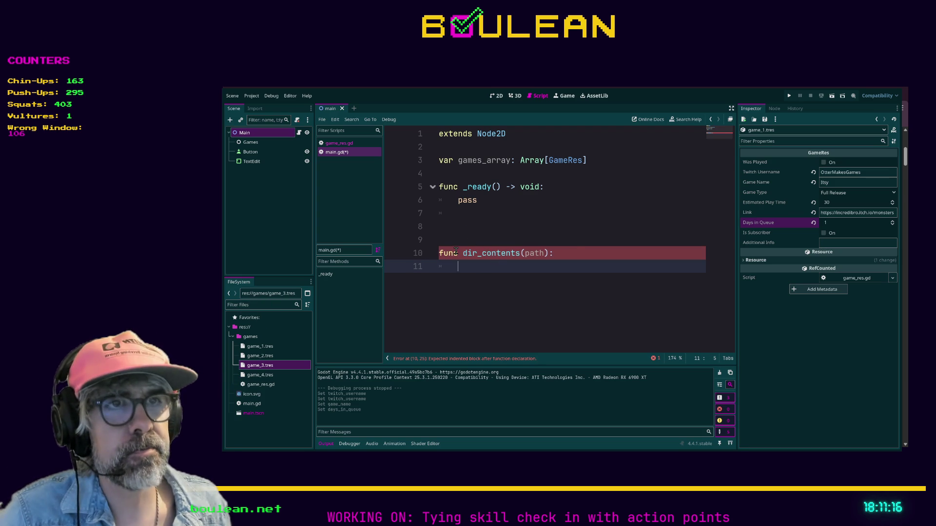
# Step: Select the dir_contents name and return to the DirAccess docs example
pyautogui.click(464, 252)
pyautogui.moveTo(464, 252); pyautogui.dragTo(520, 253)
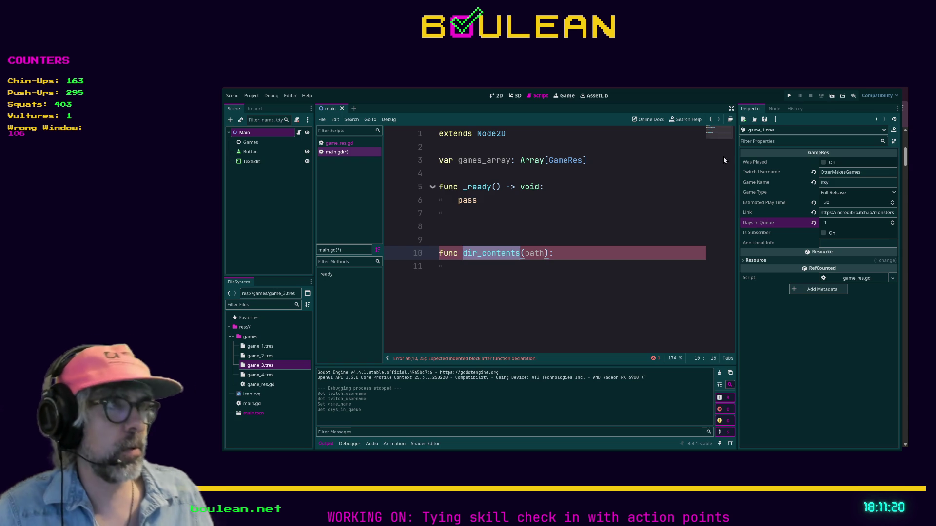
pyautogui.hotkey('alt', 'Tab')
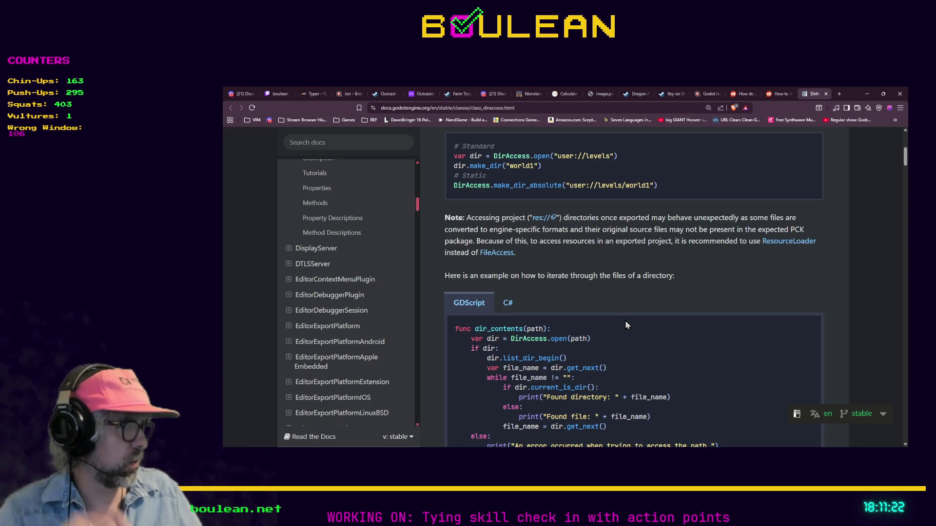
pyautogui.scroll(-1, 622, 318)
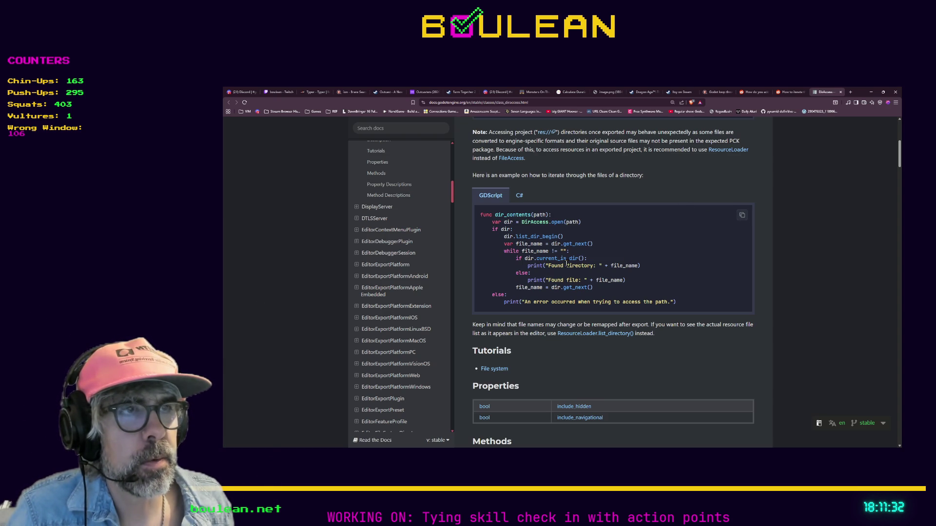
pyautogui.moveTo(513, 274); pyautogui.dragTo(607, 282)
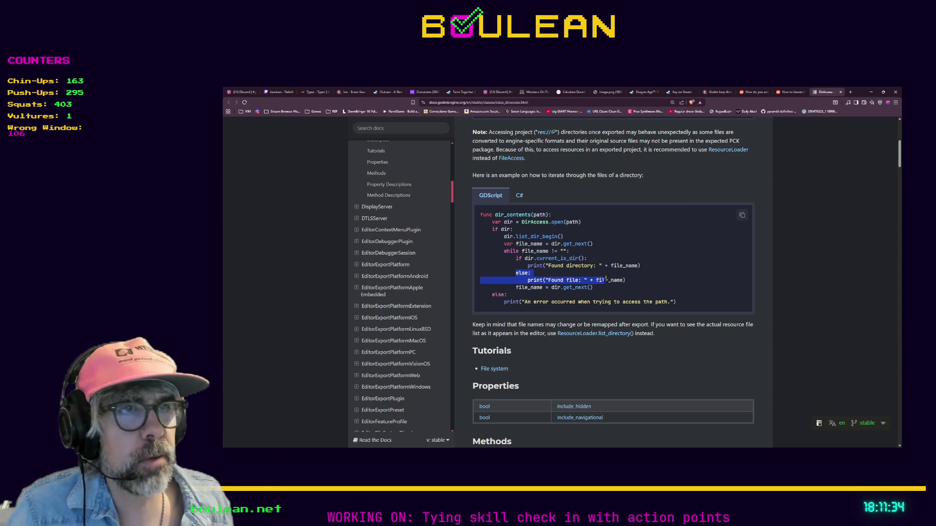
pyautogui.click(611, 300)
pyautogui.moveTo(671, 301)
pyautogui.mouseDown()
pyautogui.moveTo(577, 302)
pyautogui.moveTo(518, 287)
pyautogui.mouseUp()
pyautogui.click(603, 288)
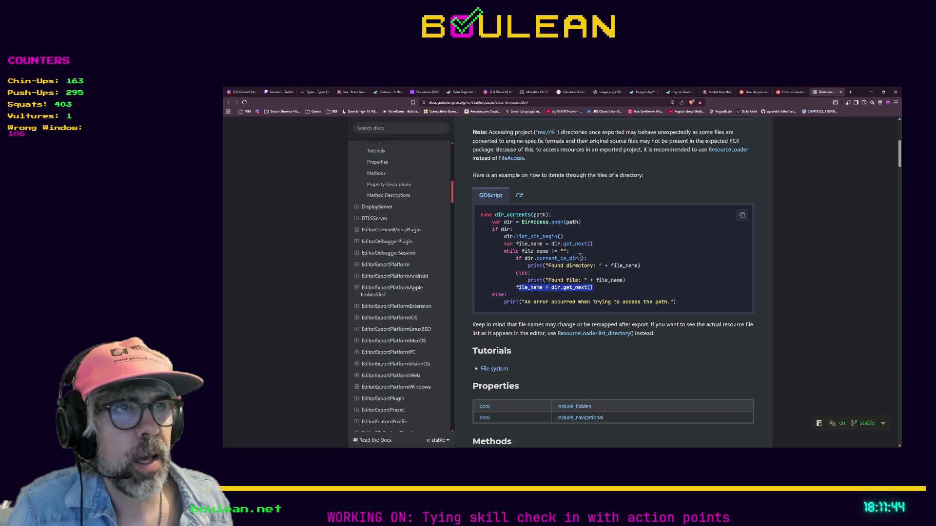
pyautogui.moveTo(586, 259); pyautogui.dragTo(536, 259)
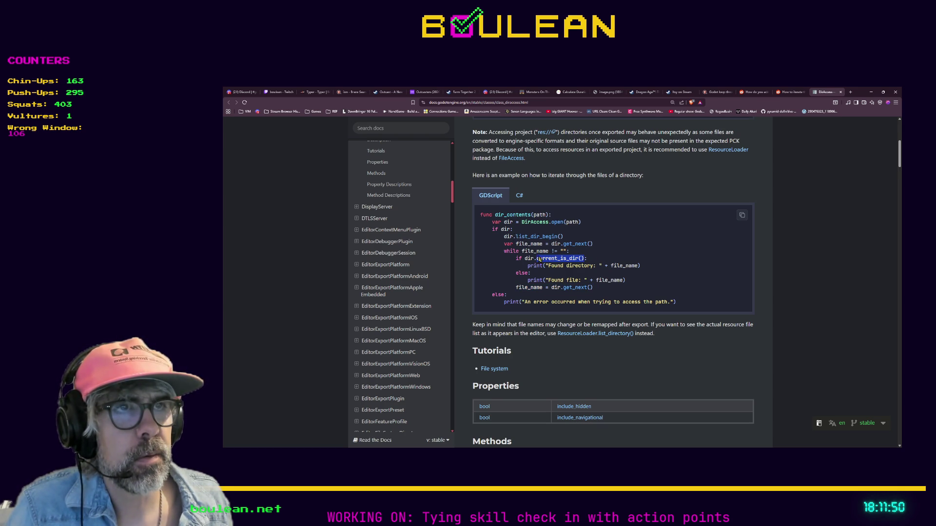
pyautogui.scroll(-3, 536, 257)
pyautogui.scroll(2, 537, 257)
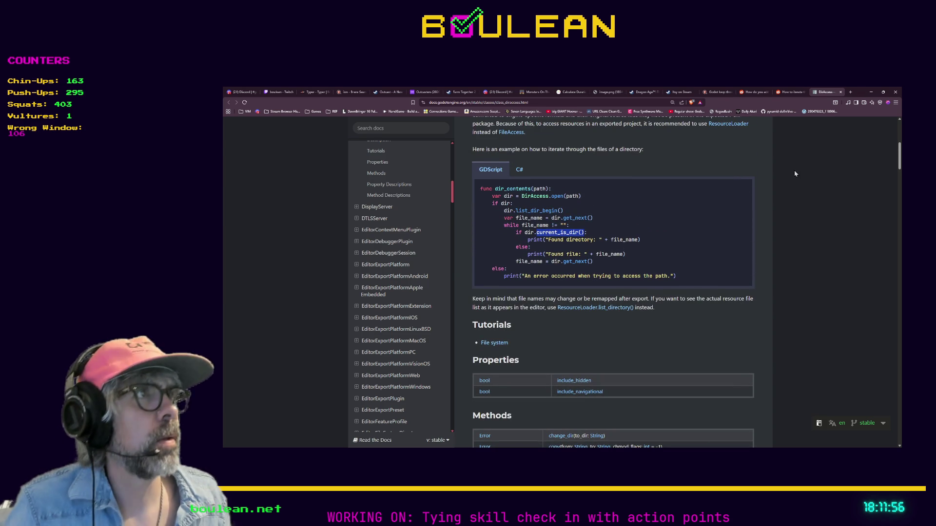
pyautogui.click(836, 265)
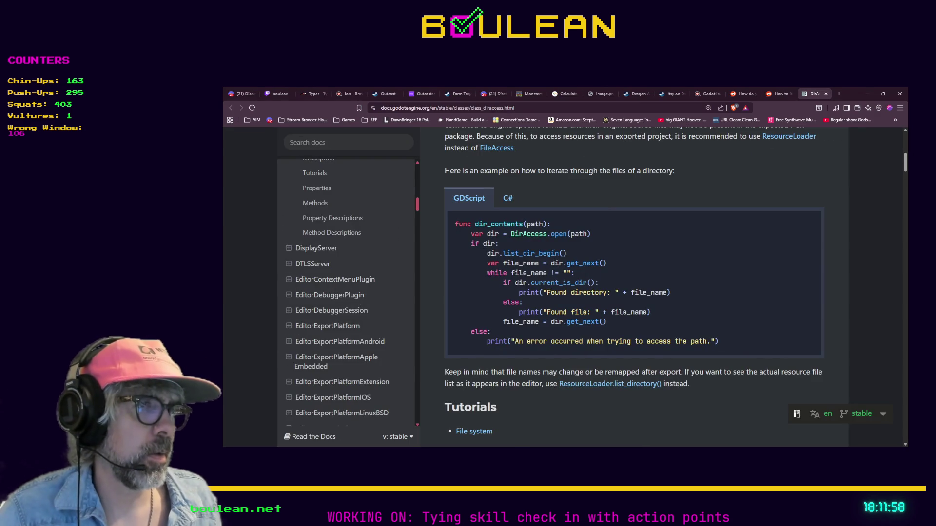
pyautogui.hotkey('alt', 'Tab')
# Step: Start dir_contents with 'var directory = DirAccess.open(path)'
pyautogui.press('Return')
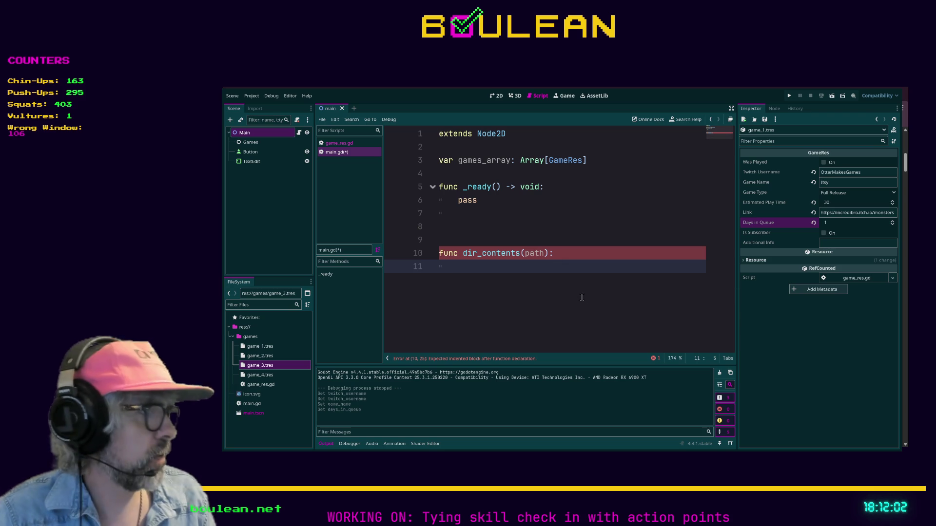
pyautogui.write('var durec')
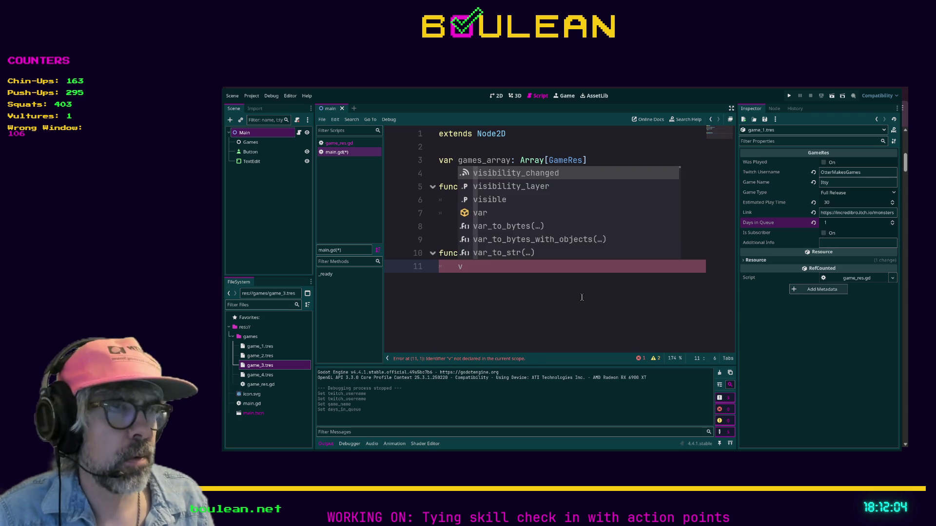
pyautogui.write('tiry -')
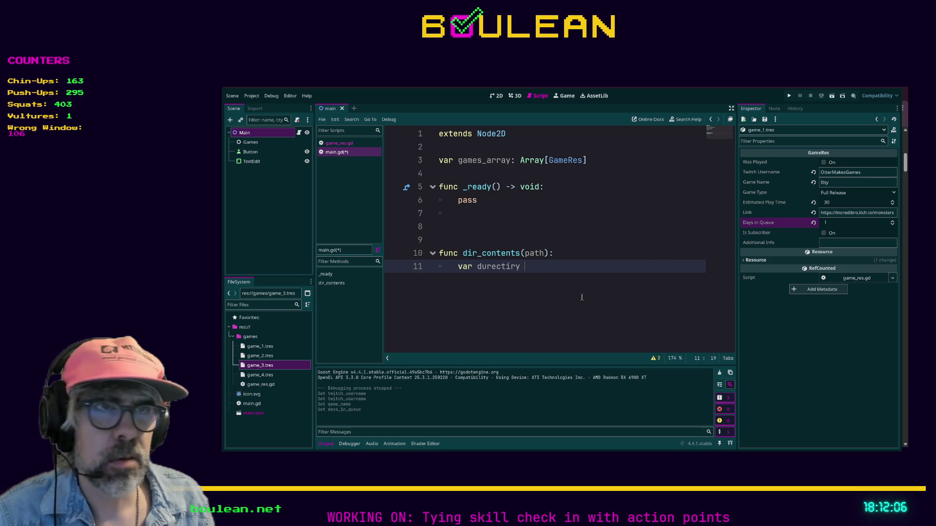
pyautogui.press('BackSpace')
pyautogui.press('BackSpace')
pyautogui.press('BackSpace')
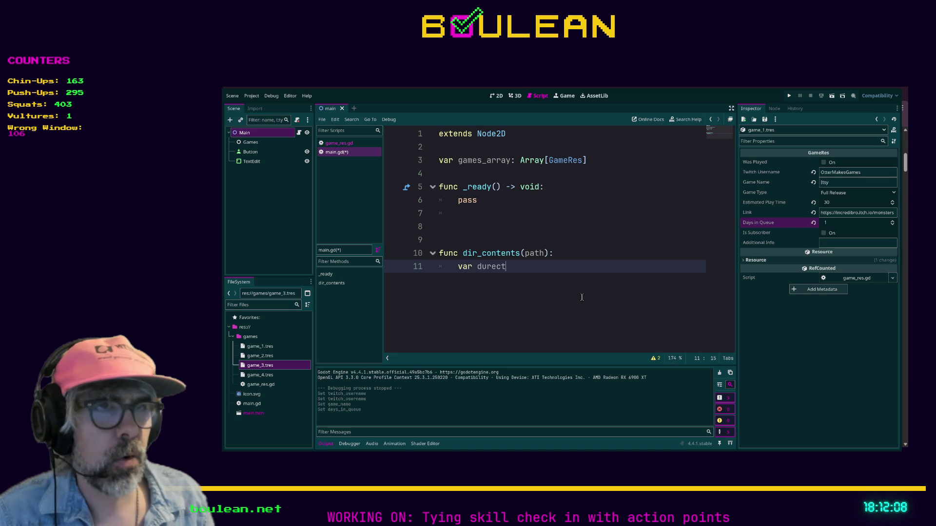
pyautogui.write('irectory = ')
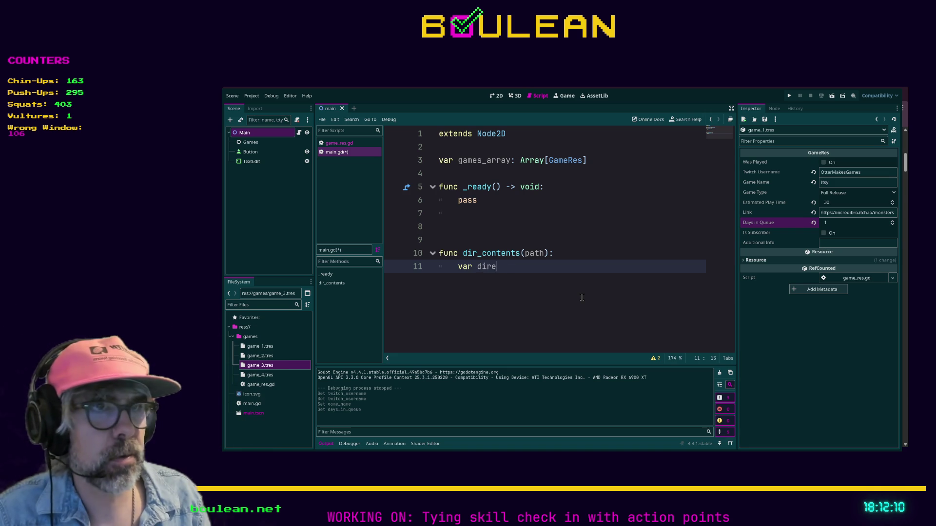
pyautogui.write('DirAccess.')
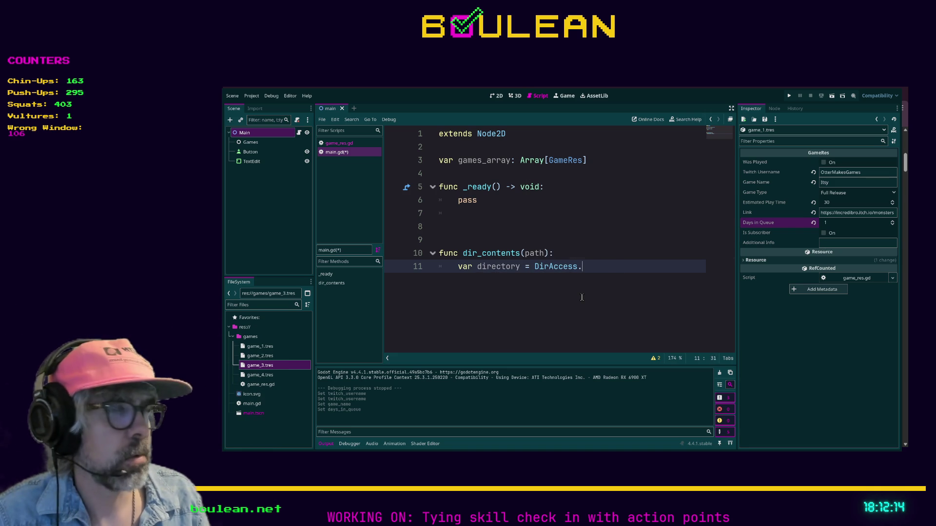
pyautogui.write('open(p')
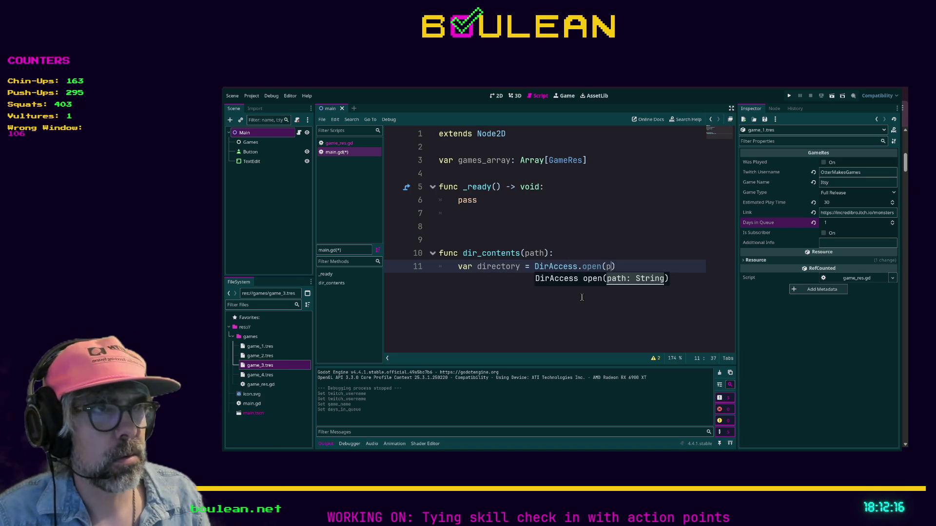
pyautogui.write('ath)')
# Step: Add 'if directory:' calling directory.list_dir_begin(), and open its documentation
pyautogui.press('Return')
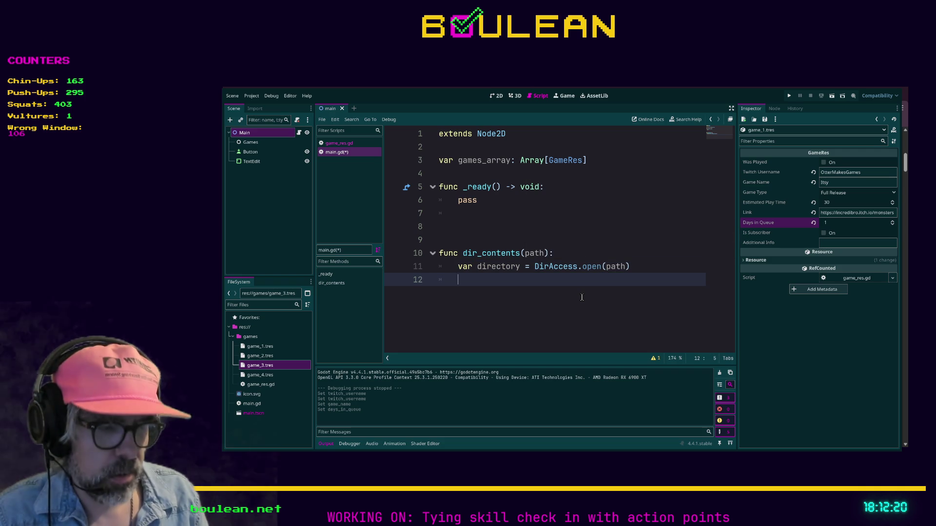
pyautogui.write('if directory:')
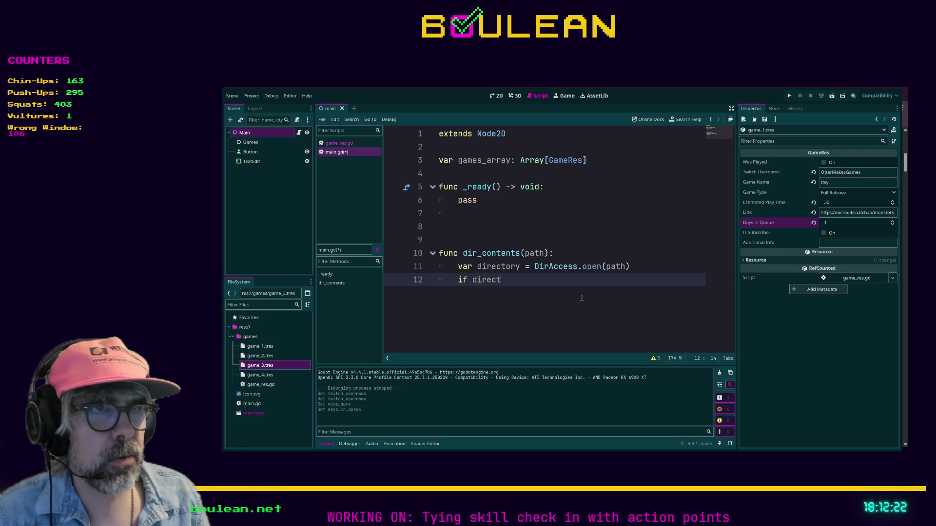
pyautogui.press('Return')
pyautogui.write('dir')
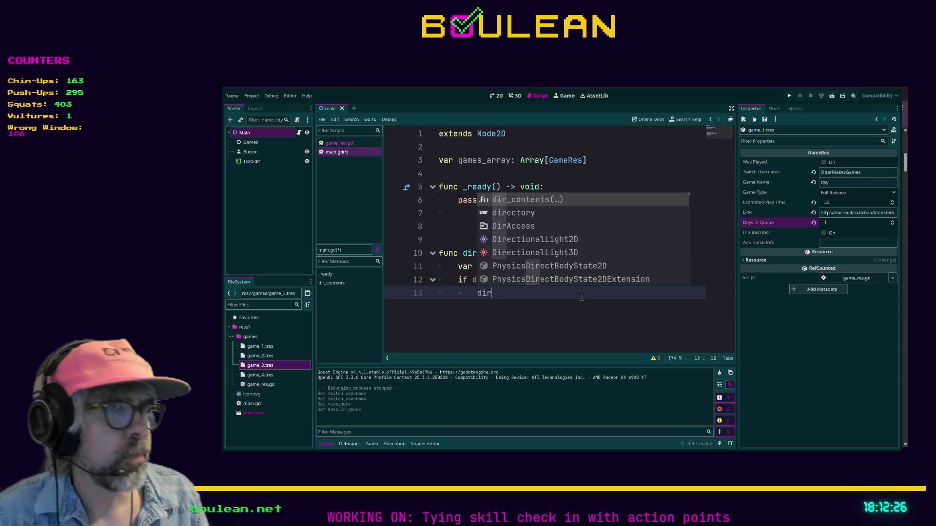
pyautogui.press('Down')
pyautogui.press('Return')
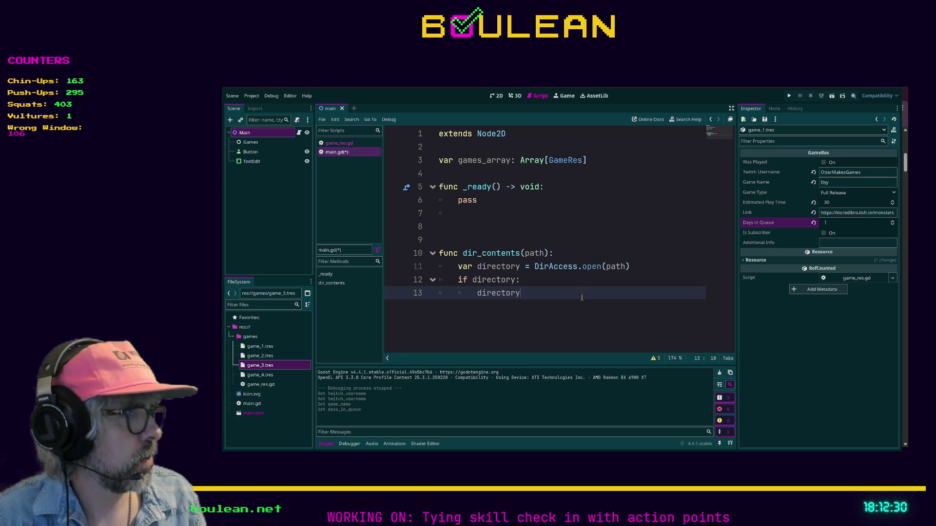
pyautogui.write('.li')
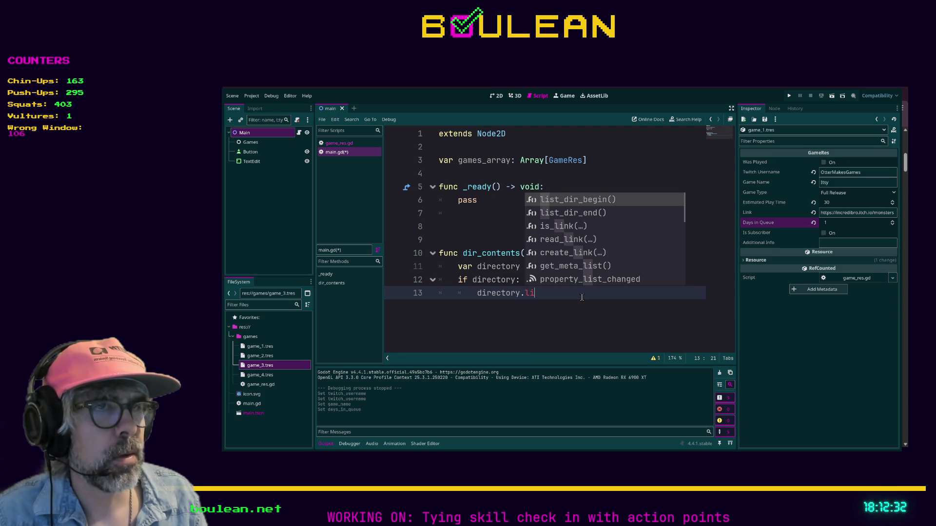
pyautogui.press('Return')
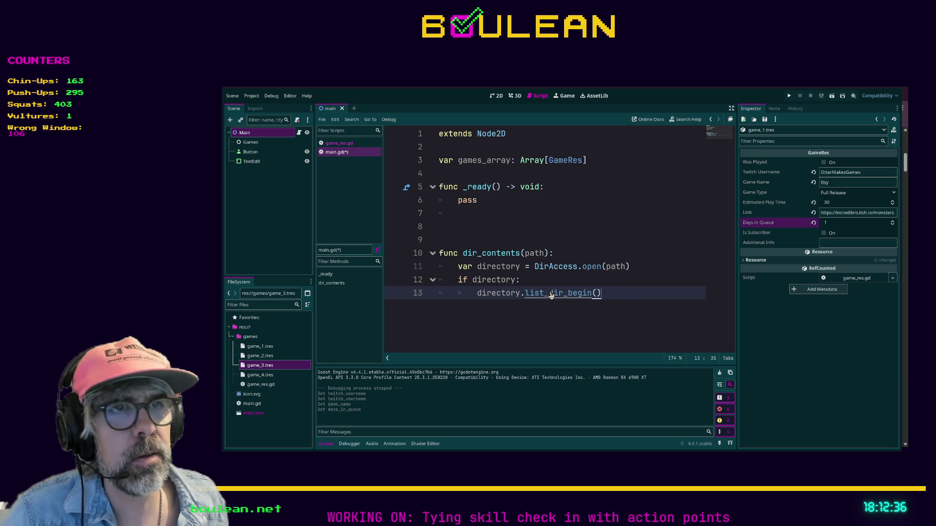
pyautogui.keyDown('ctrl'); pyautogui.click(551, 295); pyautogui.keyUp('ctrl')
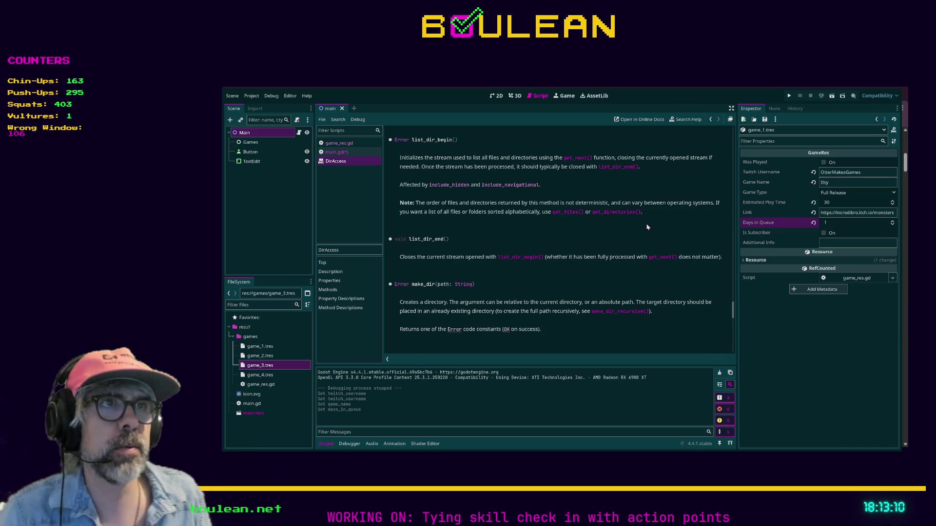
# Step: Return from the DirAccess reference to main.gd, caret on empty line 8
pyautogui.click(337, 152)
pyautogui.click(542, 222)
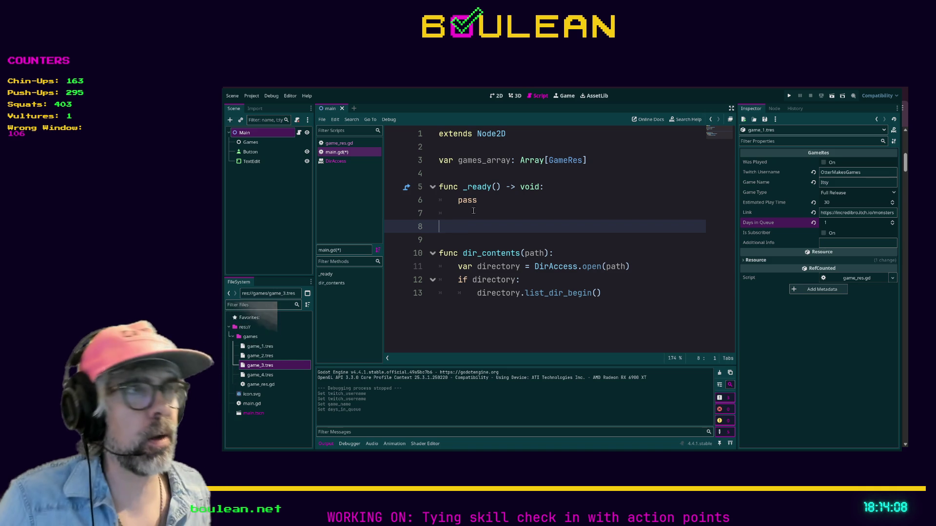
# Step: In Obsidian, begin the intro 'This is a tool designed to assist with Game Day'
pyautogui.hotkey('alt', 'Tab')
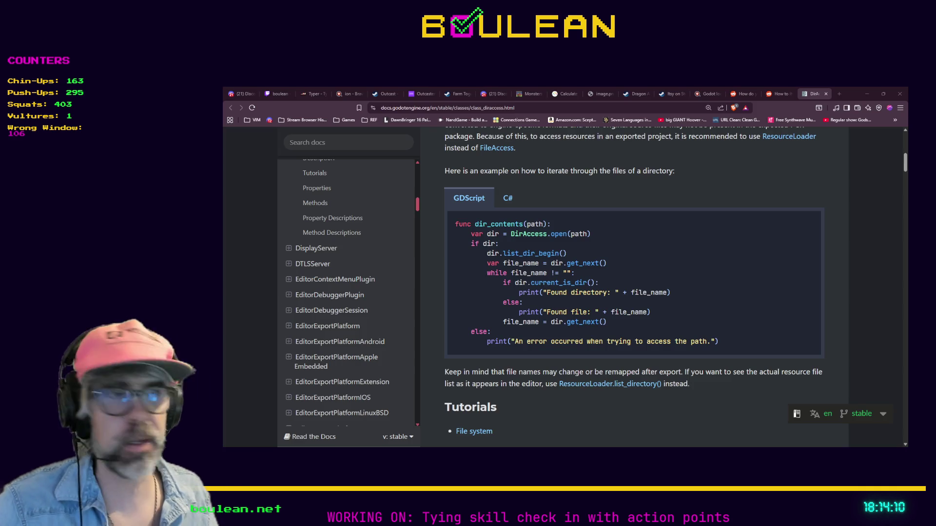
pyautogui.hotkey('alt', 'Tab')
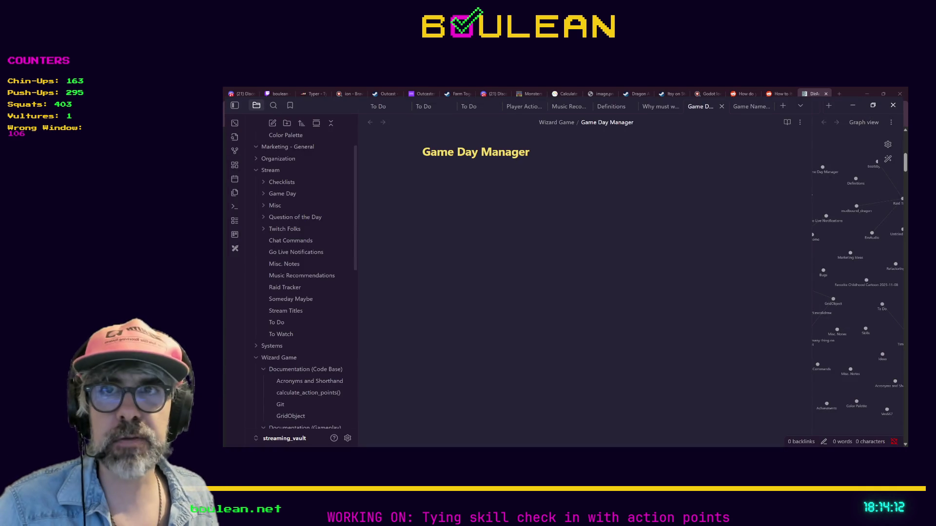
pyautogui.press('Return')
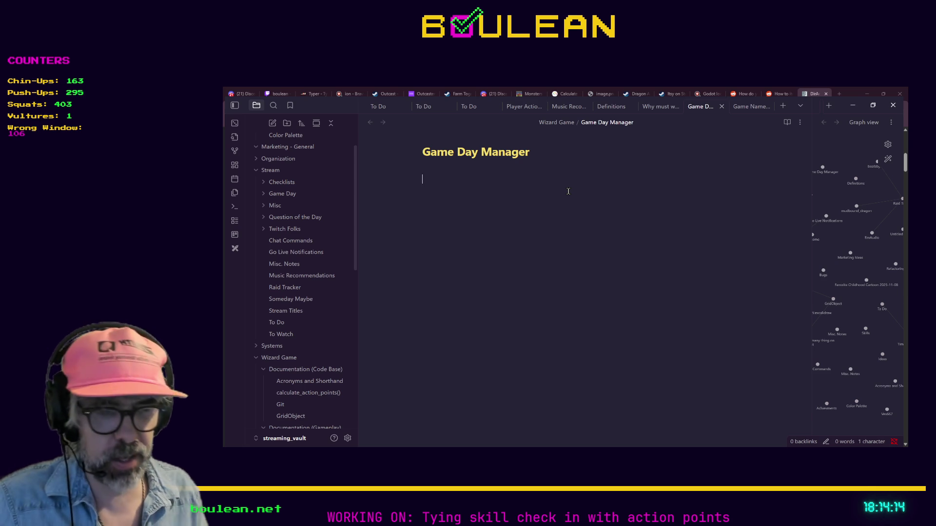
pyautogui.write('This is a')
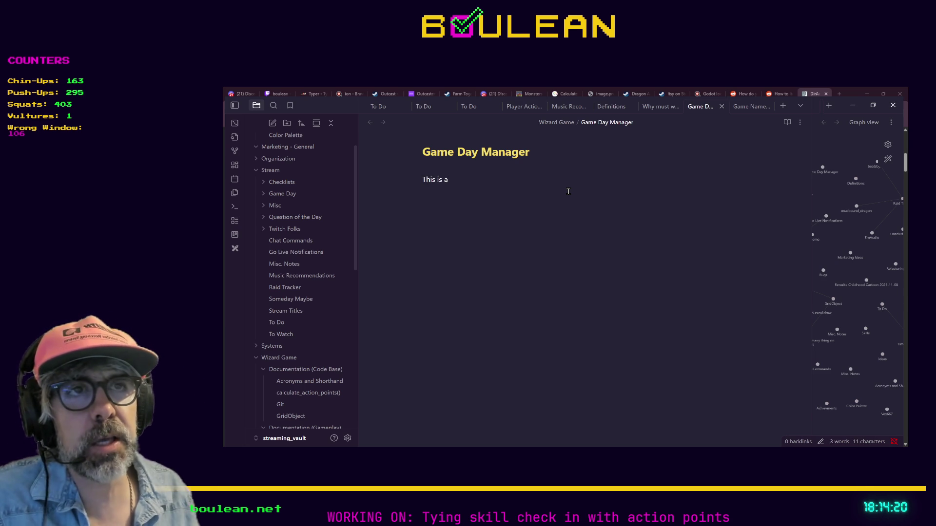
pyautogui.press('BackSpace')
pyautogui.press('BackSpace')
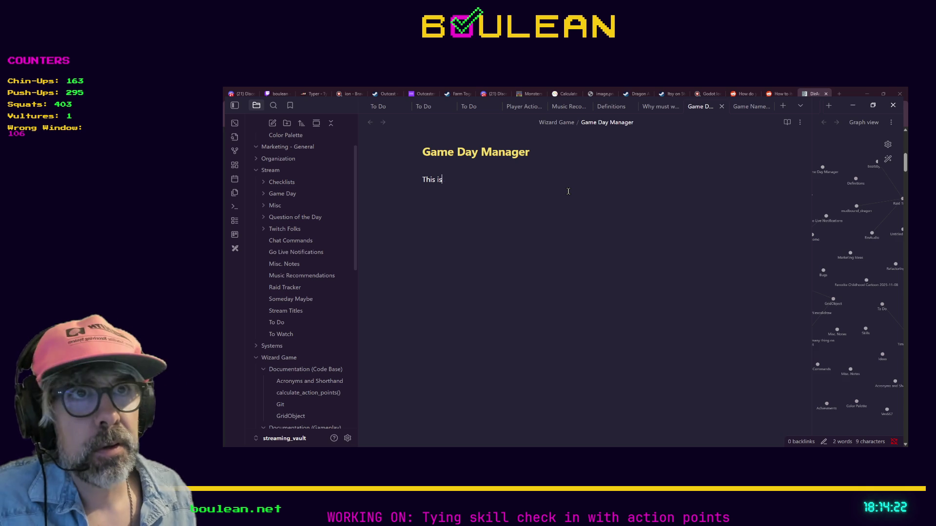
pyautogui.write('a tool designed')
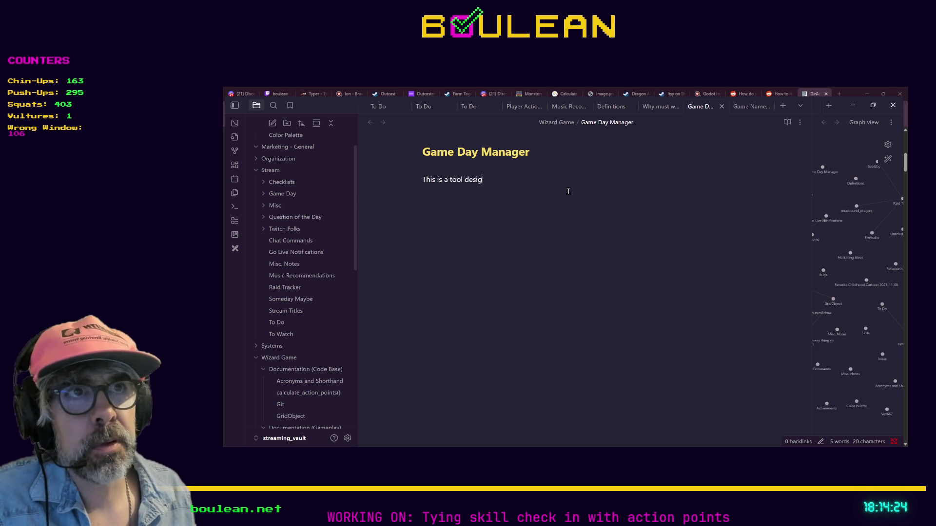
pyautogui.write(' to assist with ')
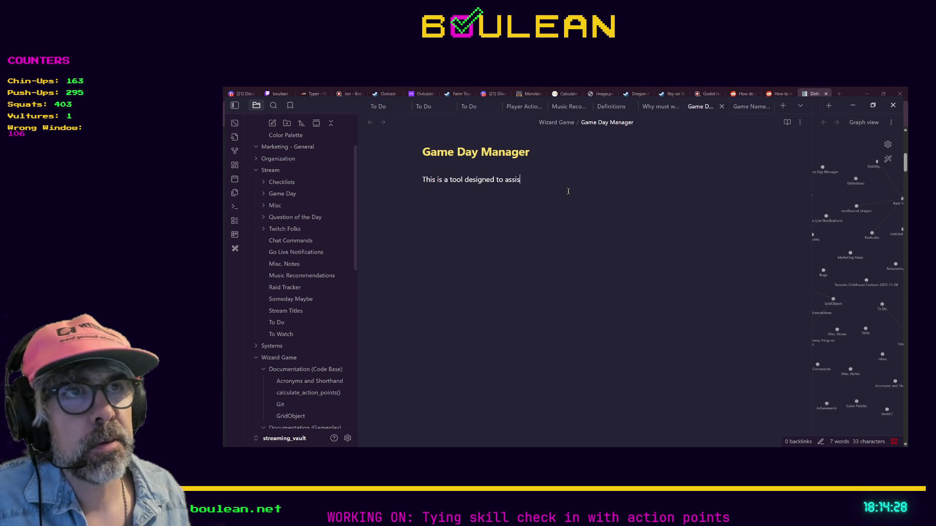
pyautogui.write('Game ')
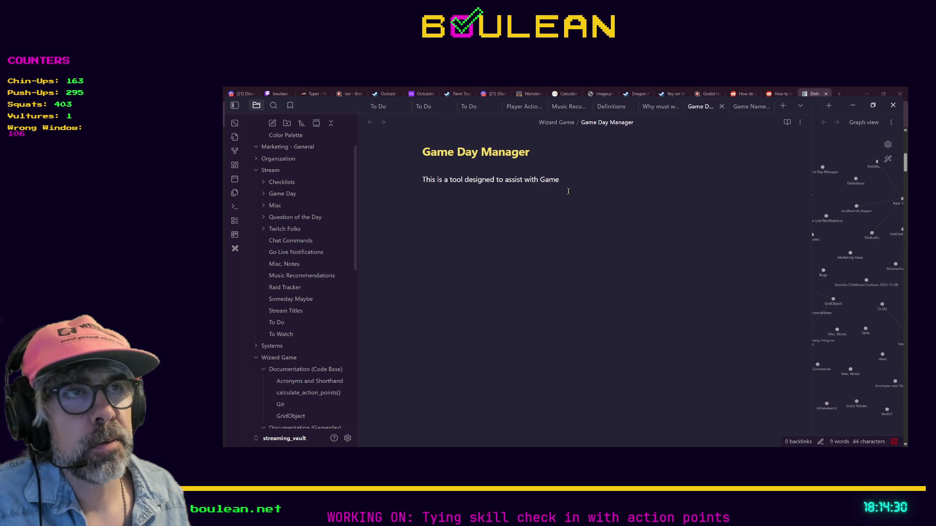
pyautogui.write('Day, including ')
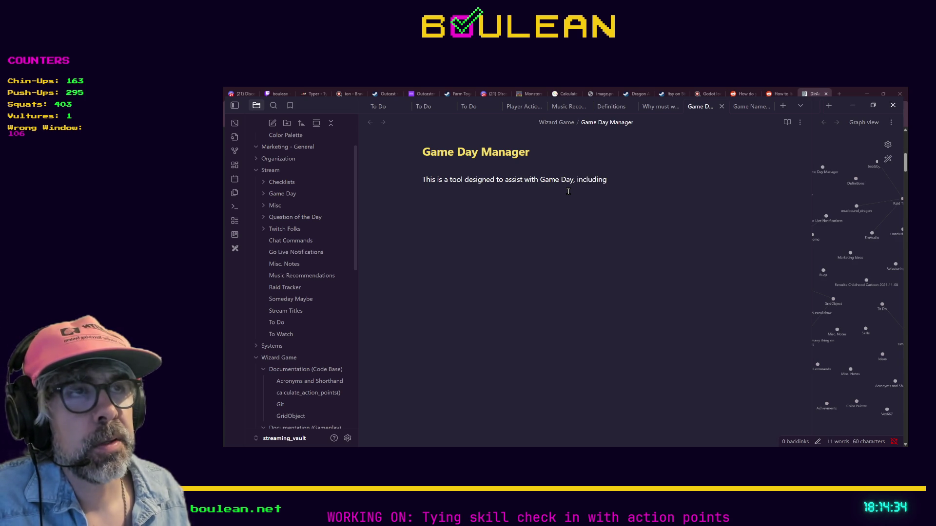
pyautogui.write('recording')
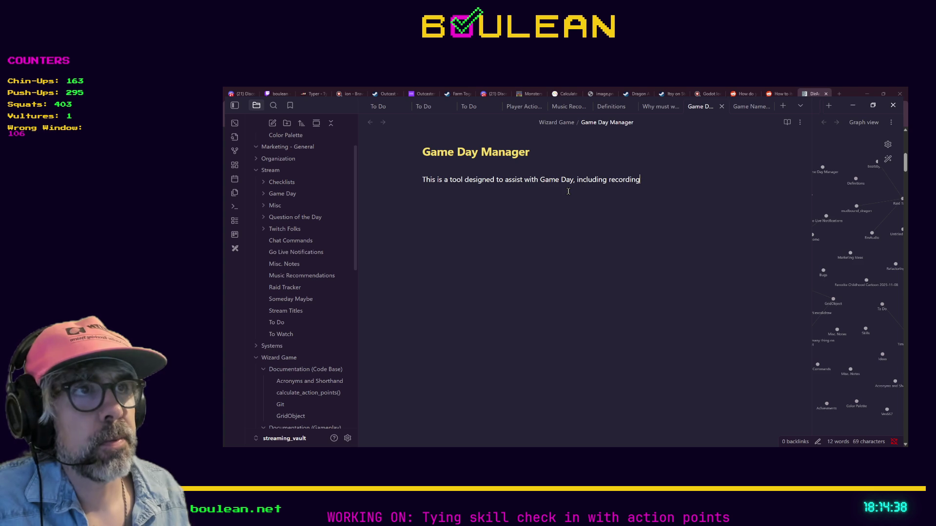
# Step: Finish it with displaying Game Day Games List games, randomly choosing on demand by criteria; add '## Goals'
pyautogui.press('BackSpace')
pyautogui.press('BackSpace')
pyautogui.press('BackSpace')
pyautogui.write('displaying games in th')
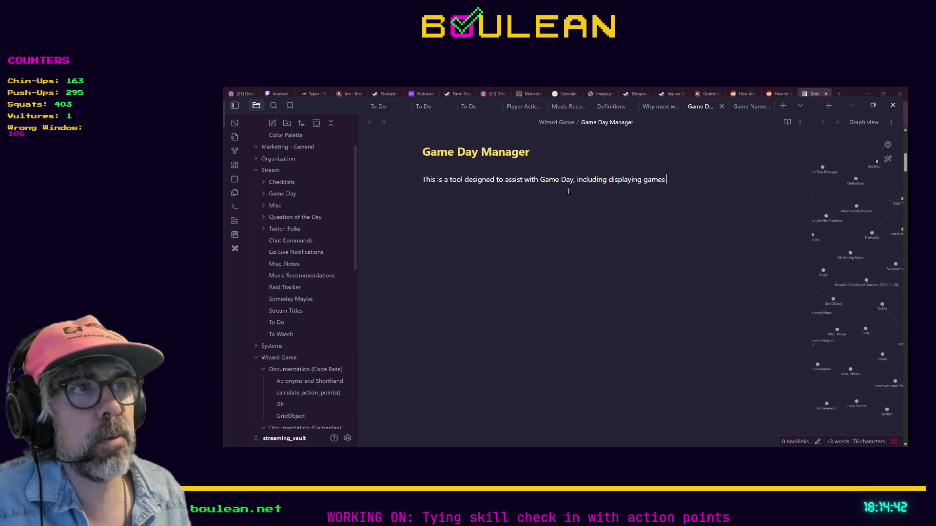
pyautogui.write('e Game Day Games List')
pyautogui.press('BackSpace')
pyautogui.write('and ra')
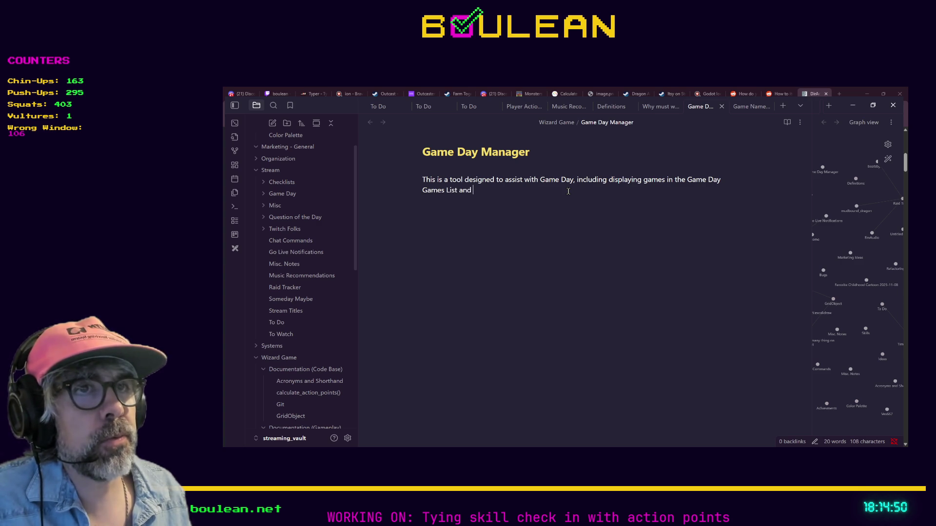
pyautogui.write('ndomly choosing games, on demeand,')
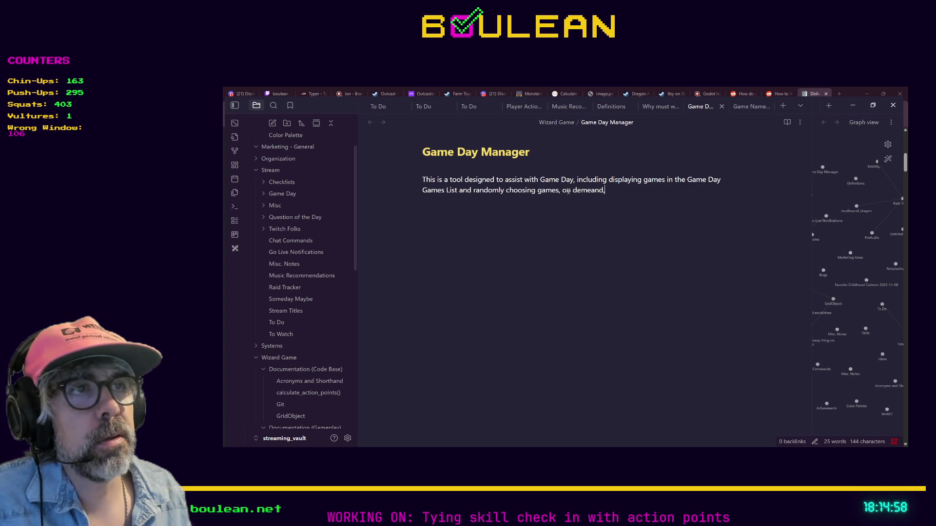
pyautogui.press('BackSpace')
pyautogui.press('BackSpace')
pyautogui.press('BackSpace')
pyautogui.write('and,')
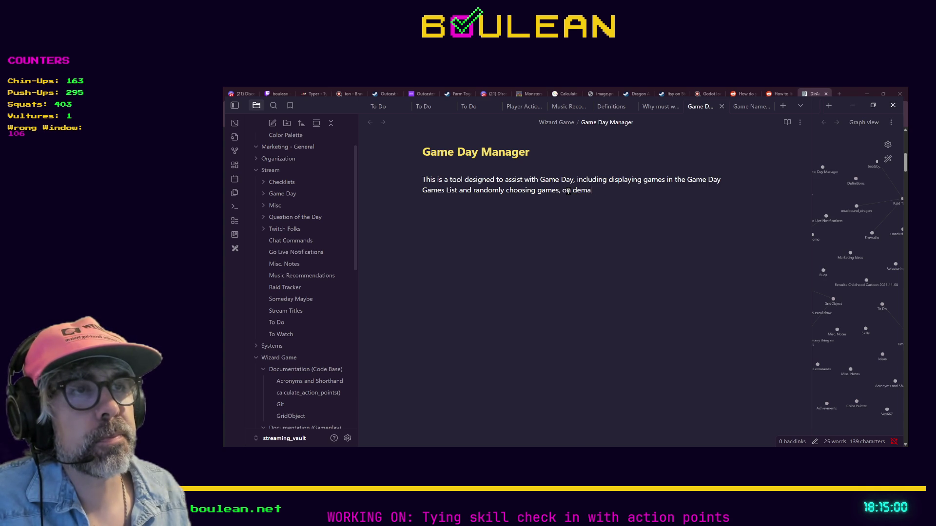
pyautogui.write(' based on ')
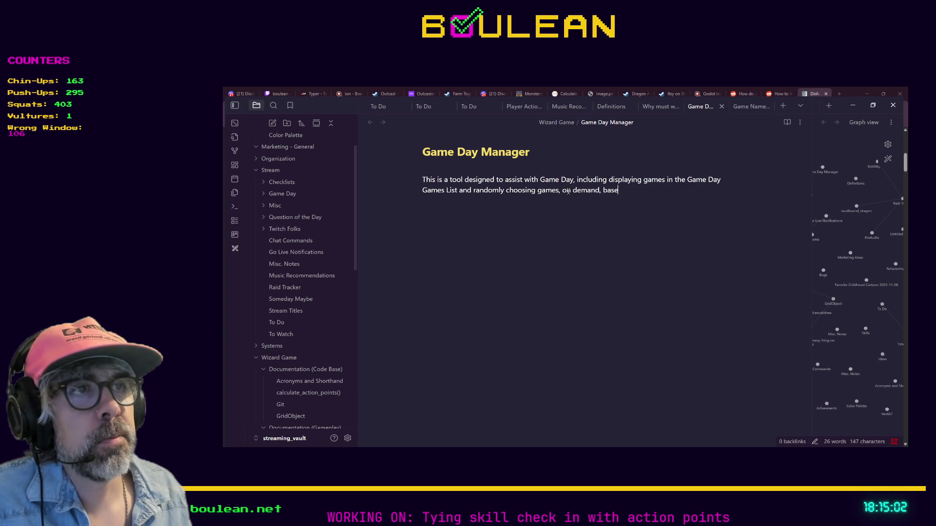
pyautogui.write('certain cri')
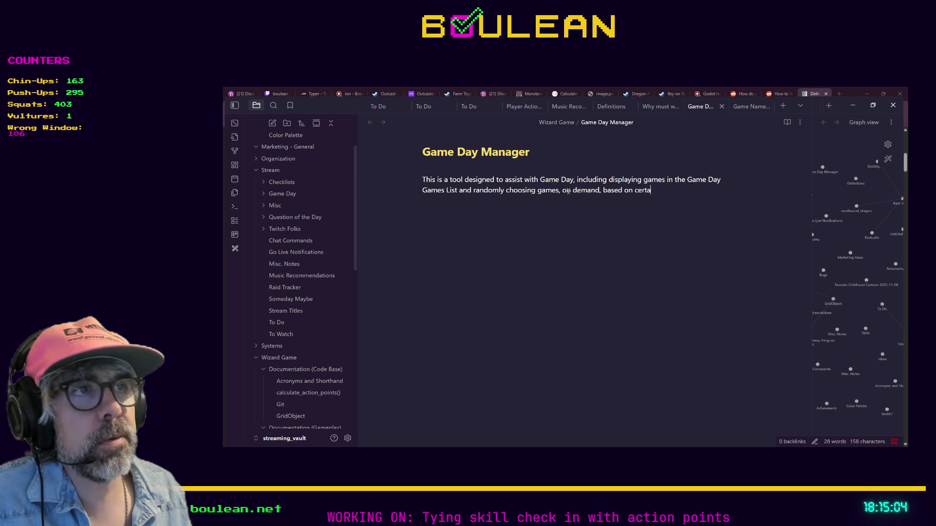
pyautogui.write('eria.')
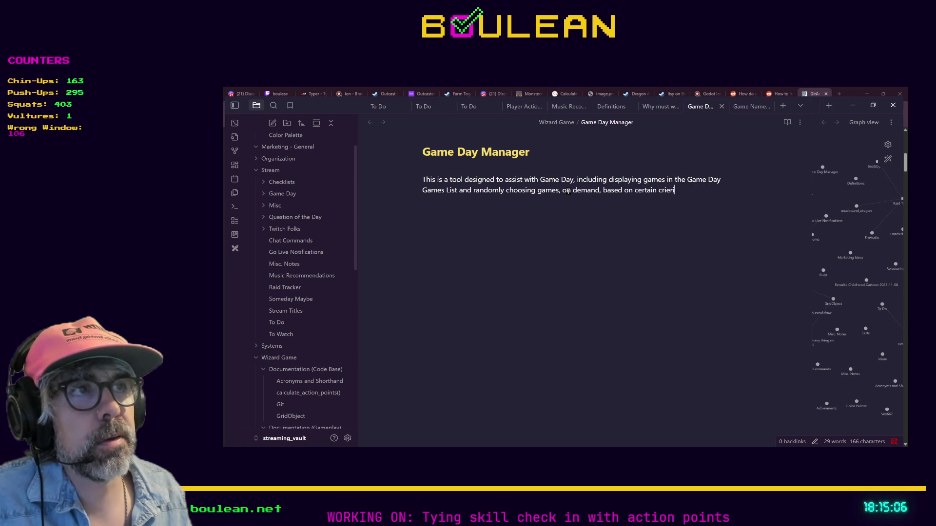
pyautogui.press('BackSpace')
pyautogui.press('BackSpace')
pyautogui.press('BackSpace')
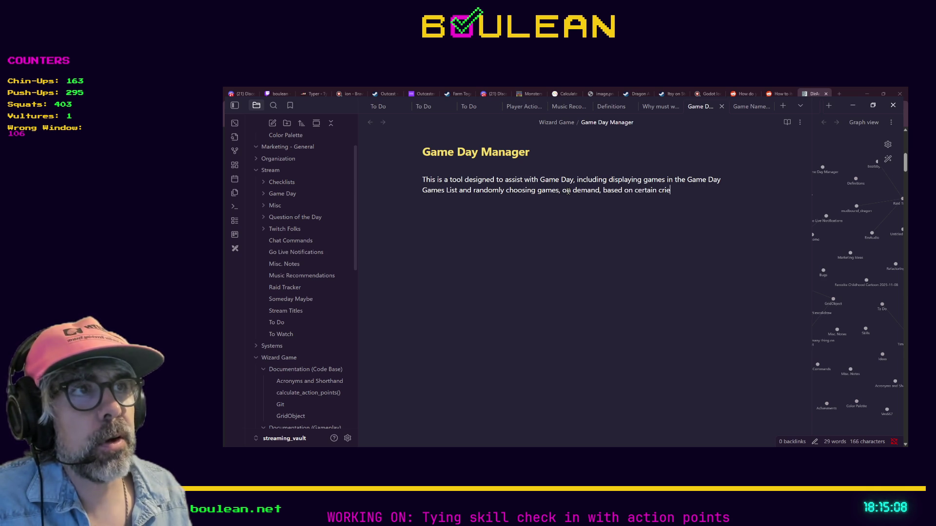
pyautogui.write('teria')
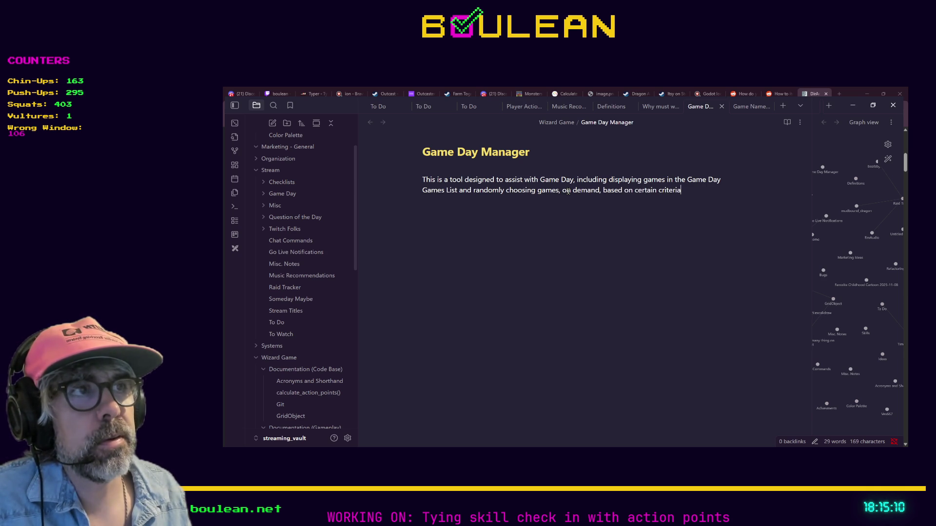
pyautogui.write('## Goal')
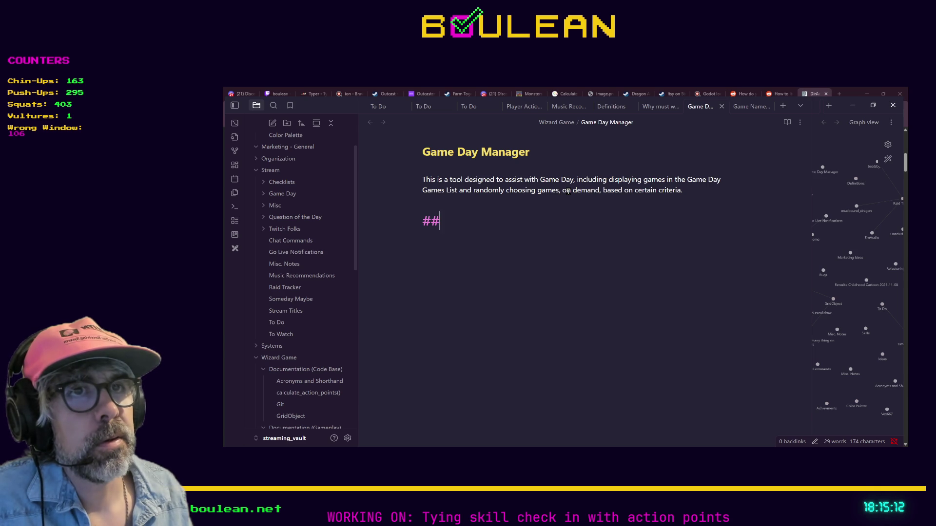
pyautogui.write('s')
# Step: List goals: all unplayed games, and randomly select a game based on selection_weight
pyautogui.press('Return')
pyautogui.write('- List a')
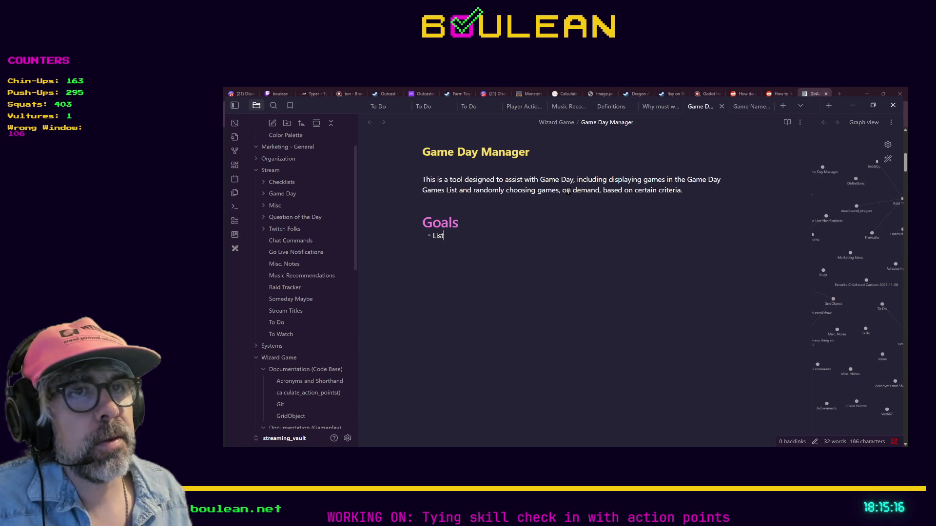
pyautogui.write('ll games')
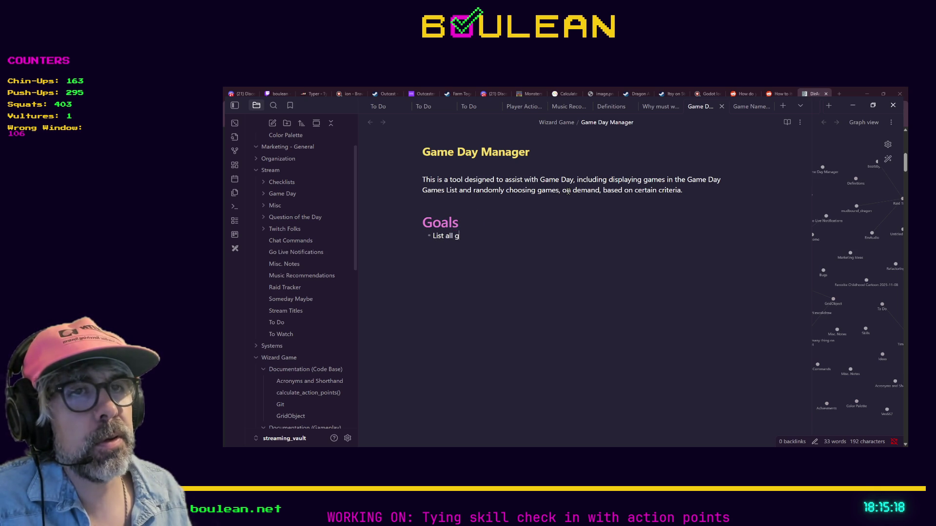
pyautogui.write(' that have ')
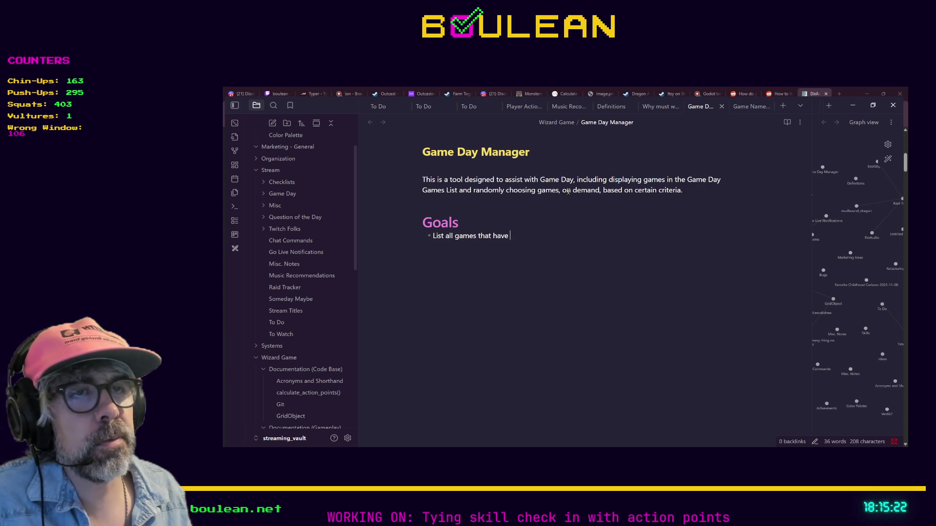
pyautogui.write('ot been ')
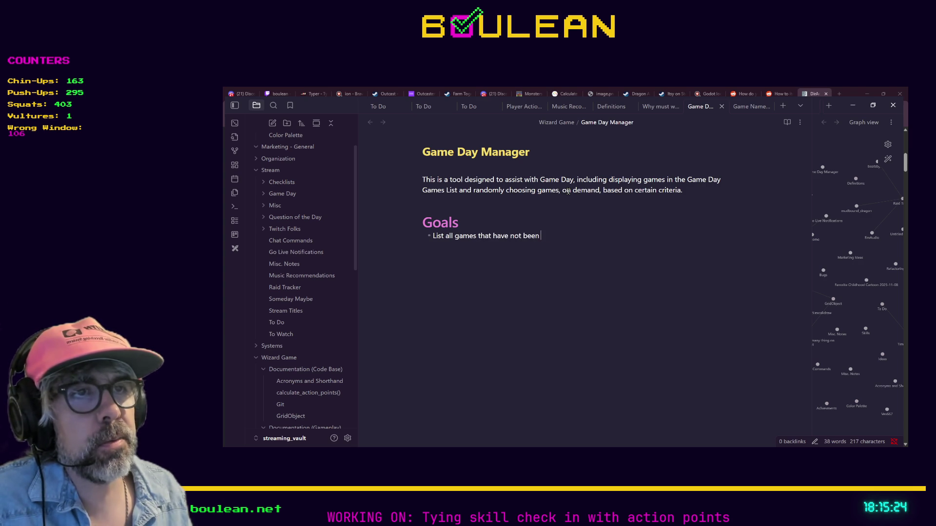
pyautogui.write('played')
pyautogui.press('Return')
pyautogui.write('Randomly select a ')
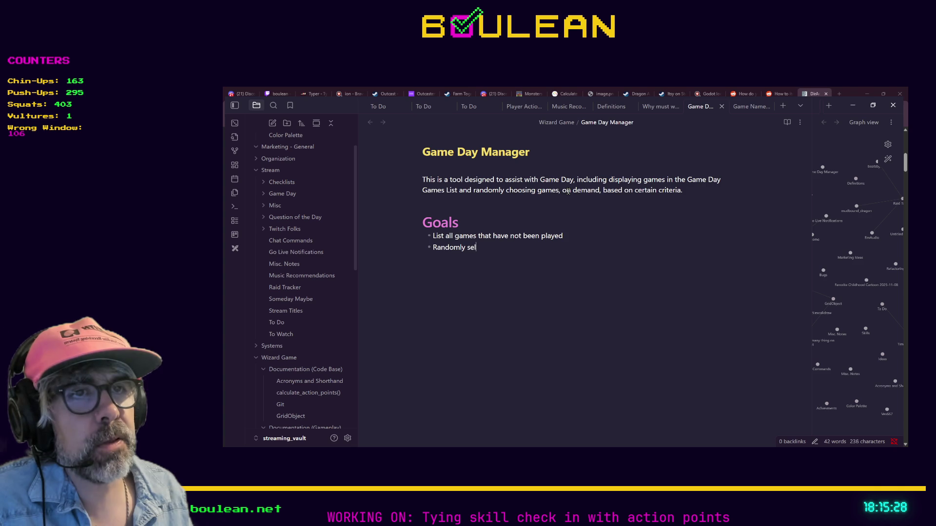
pyautogui.write('game f')
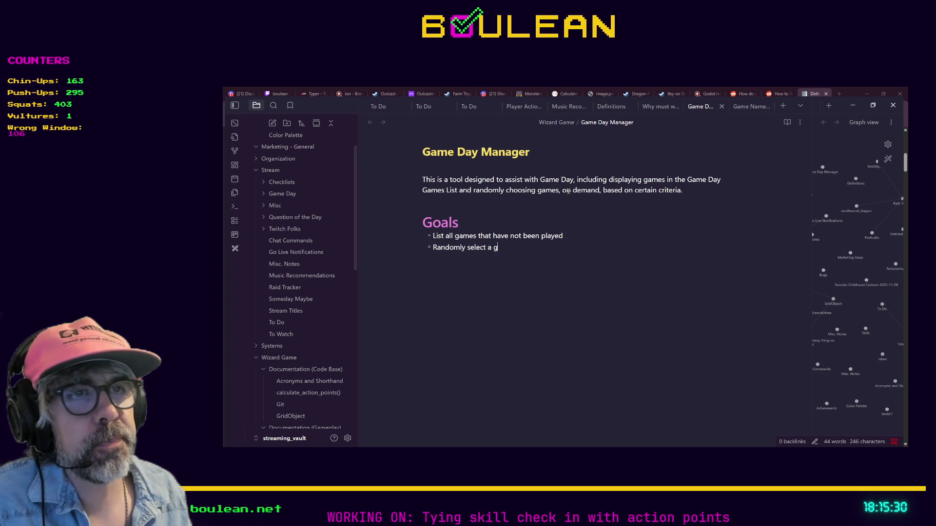
pyautogui.write('rom the list')
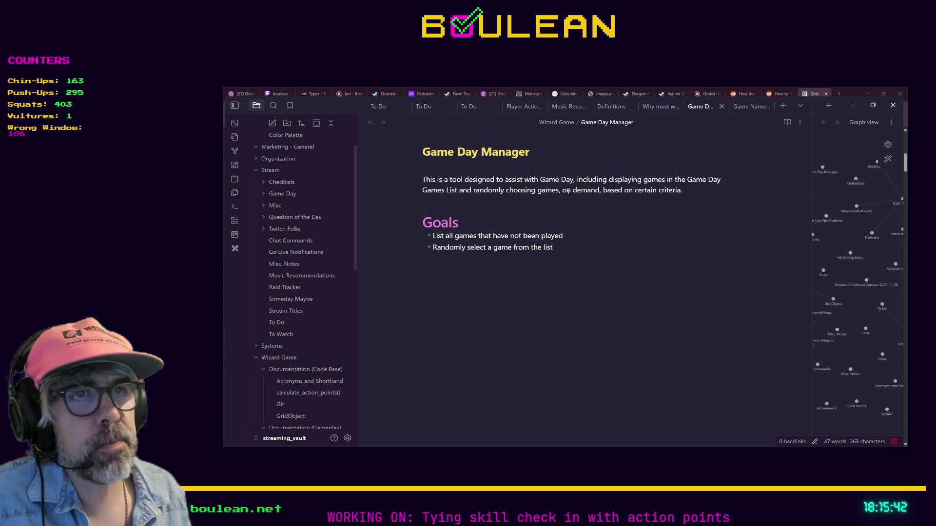
pyautogui.write('based on')
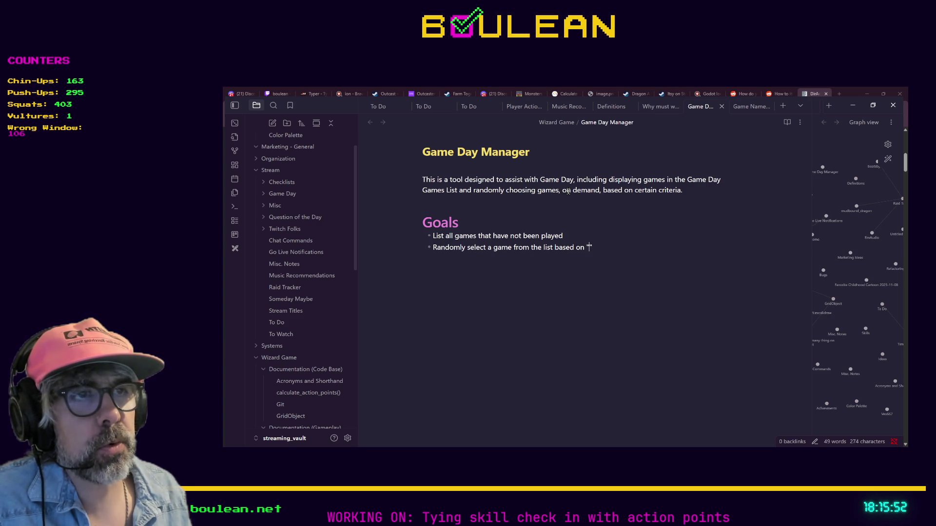
pyautogui.write('selec')
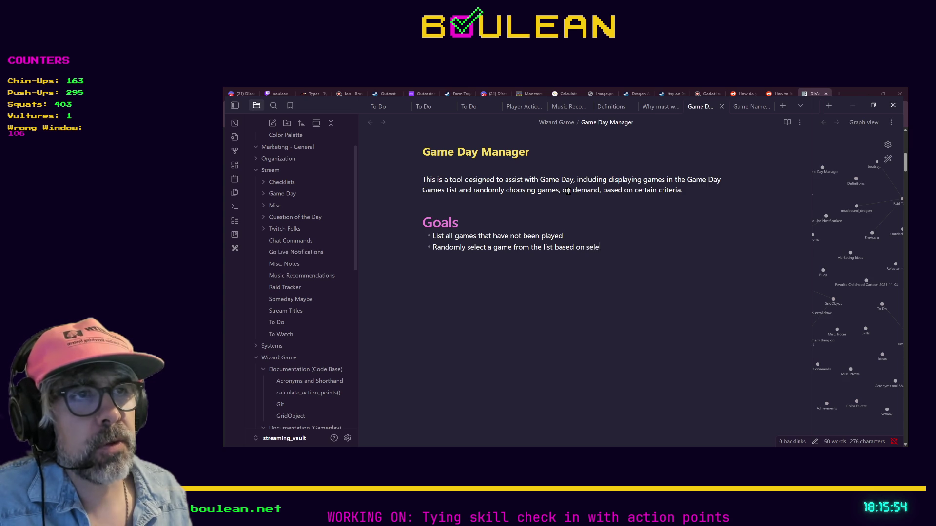
pyautogui.write('tion_weight')
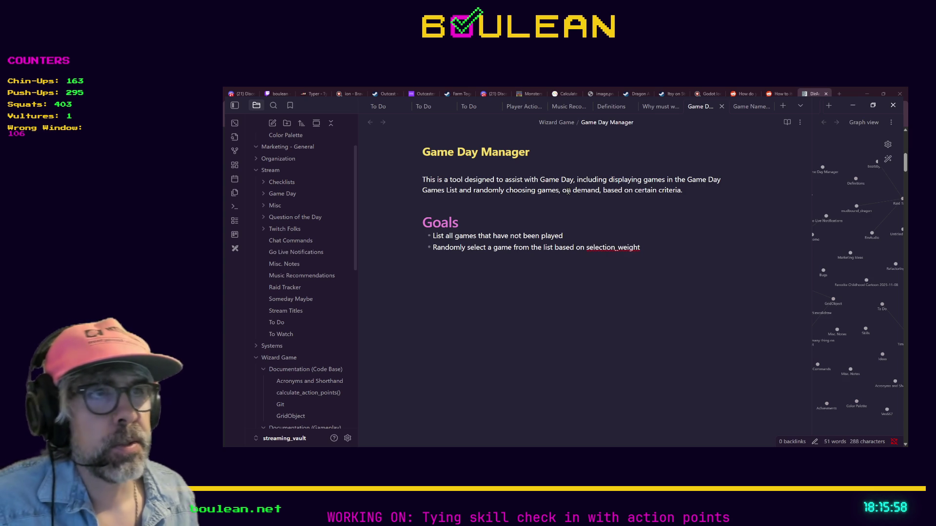
# Step: Split the goals under 'Primary Goals' and 'Secondary Goals' subheadings
pyautogui.press('Return')
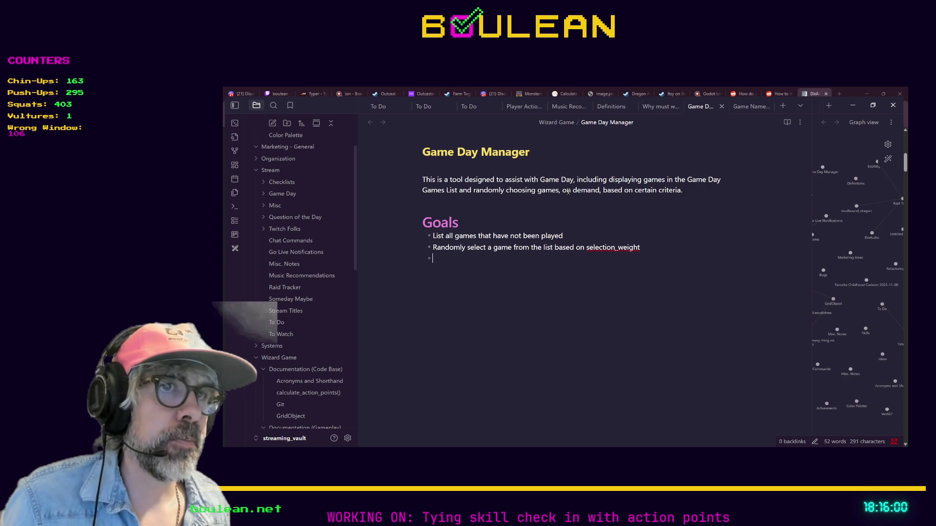
pyautogui.press('Up')
pyautogui.press('Up')
pyautogui.press('Up')
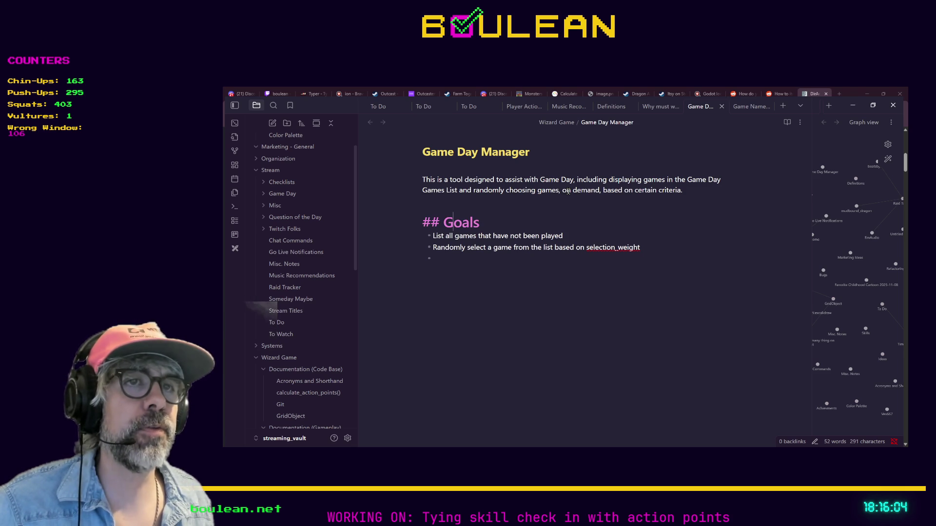
pyautogui.press('End')
pyautogui.press('Return')
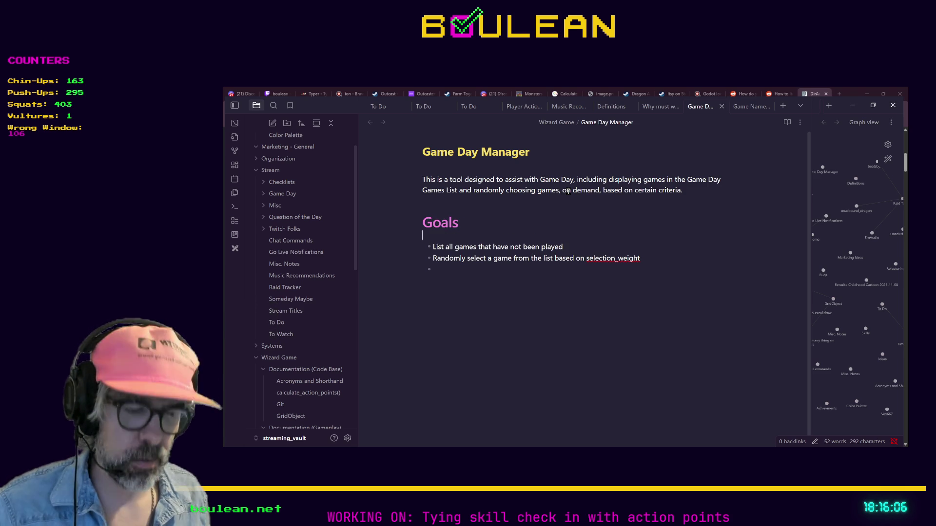
pyautogui.write('## Primar')
pyautogui.press('BackSpace')
pyautogui.press('BackSpace')
pyautogui.press('BackSpace')
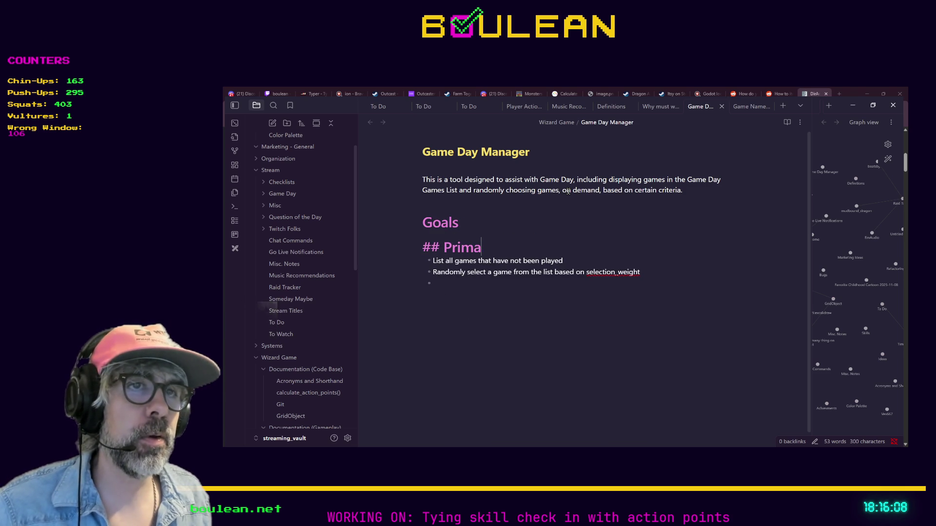
pyautogui.write('# Primary Goals')
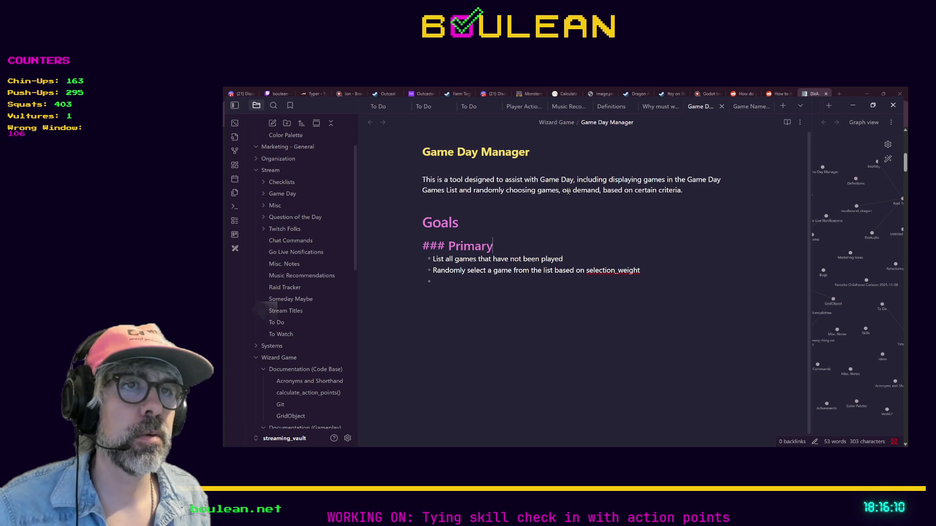
pyautogui.press('Down')
pyautogui.press('Down')
pyautogui.press('Down')
pyautogui.press('BackSpace')
pyautogui.write('##')
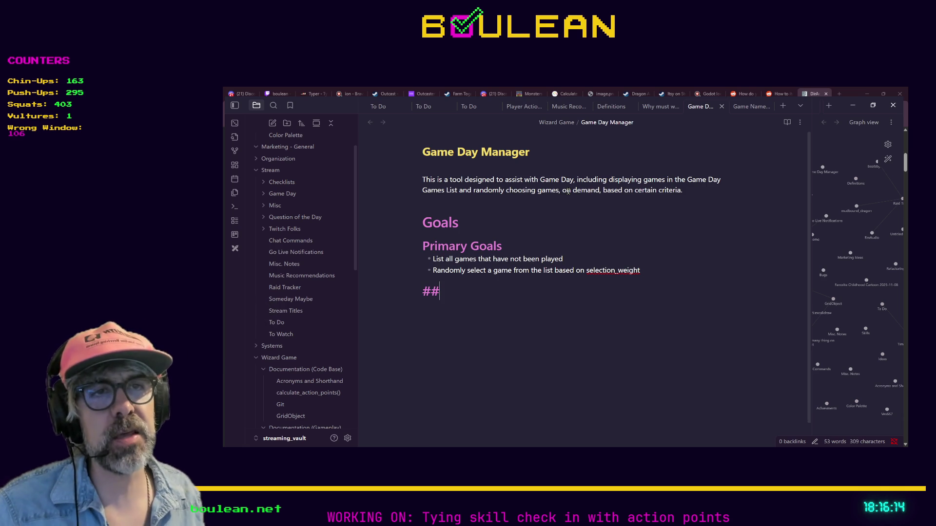
pyautogui.write('Seco')
pyautogui.press('BackSpace')
pyautogui.press('BackSpace')
pyautogui.press('BackSpace')
pyautogui.write('# Secondary Goals')
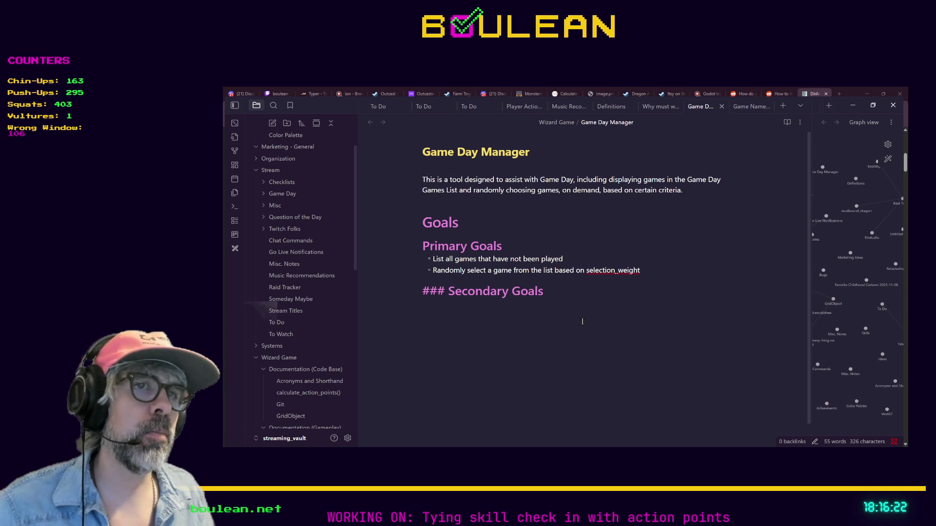
# Step: Add the bullet 'Have a timer for each game that is easy to view, start, and stop'
pyautogui.press('Return')
pyautogui.write('Have a t')
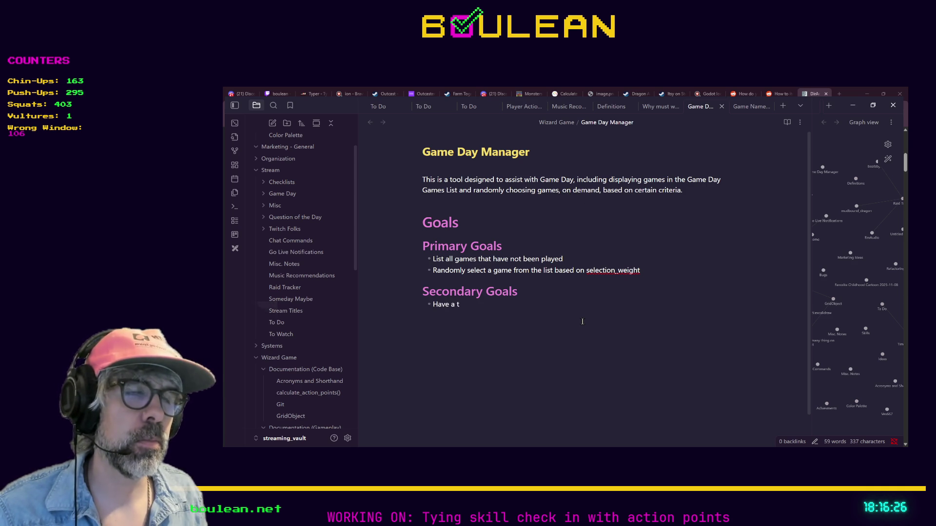
pyautogui.write('im')
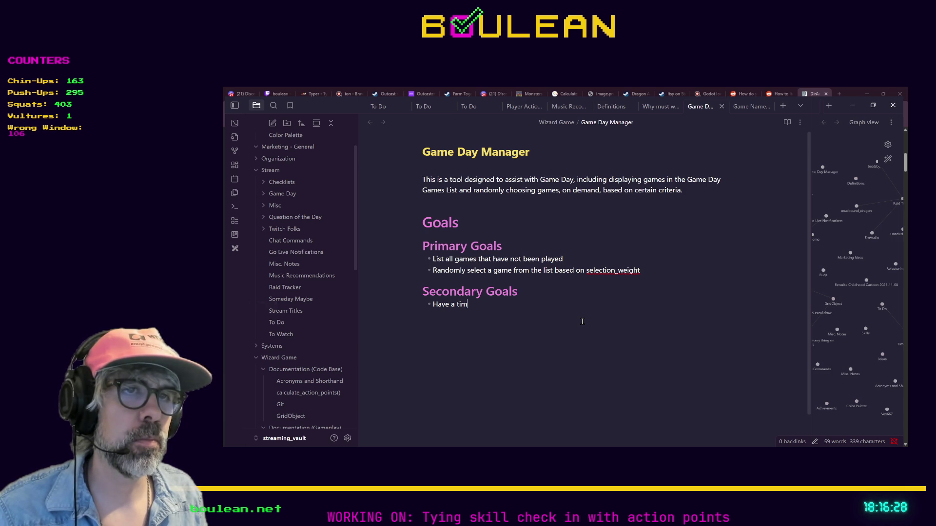
pyautogui.press('BackSpace')
pyautogui.write('mer for each game that ')
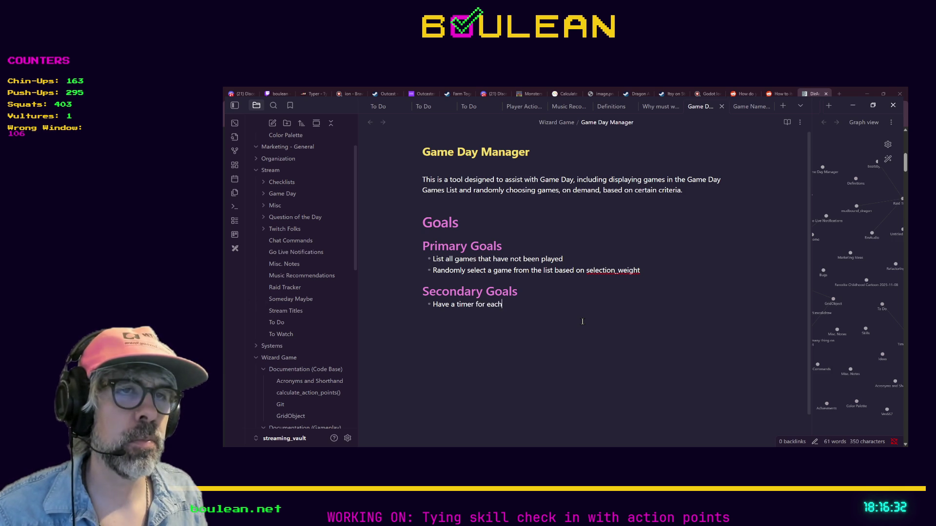
pyautogui.write('is easy to ')
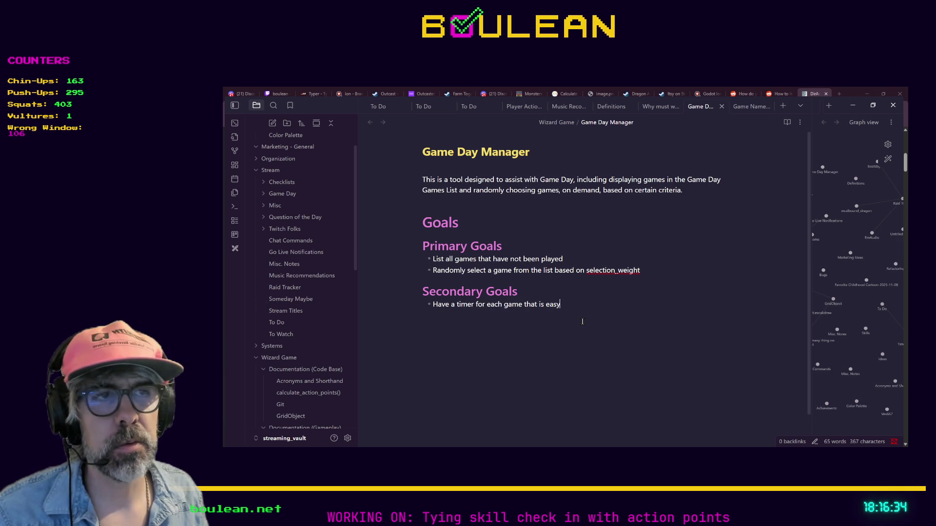
pyautogui.write('view, start, and')
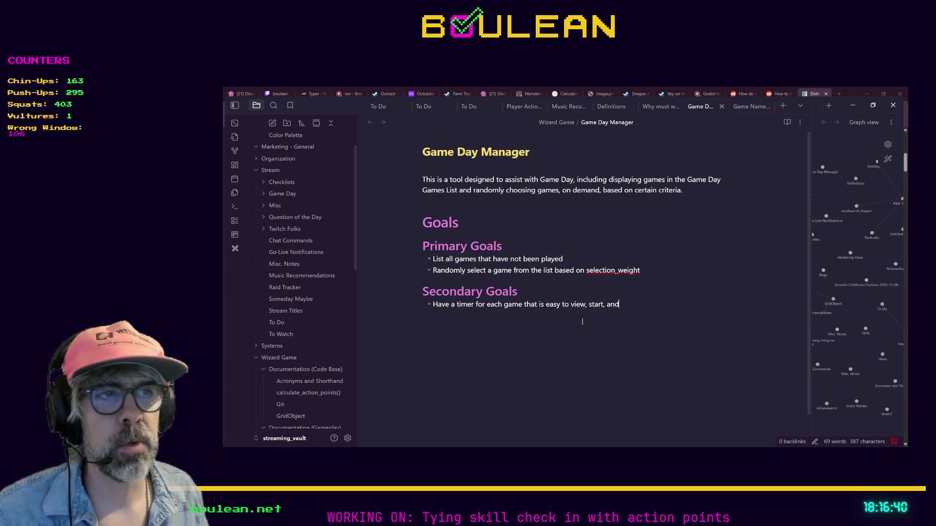
pyautogui.write(' stop')
pyautogui.press('BackSpace')
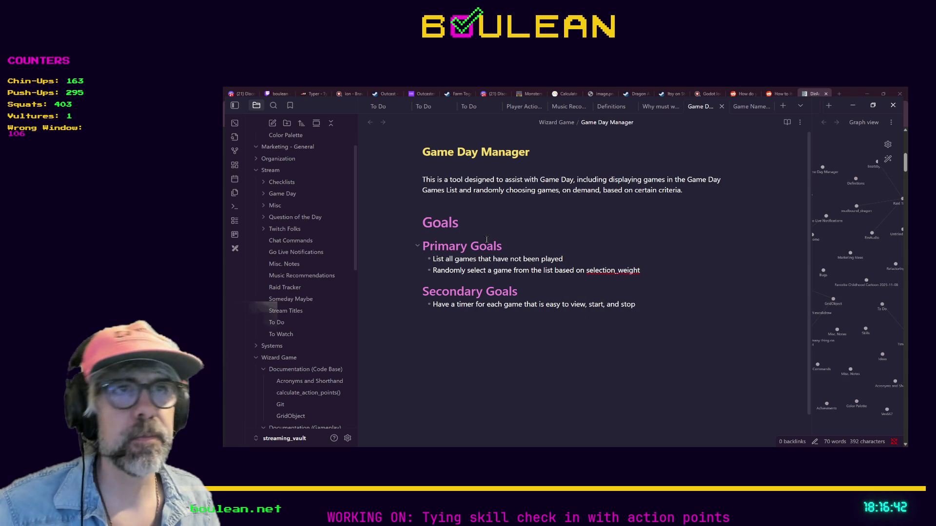
# Step: Raise the Goals heading level and check the Primary Goals section folds correctly
pyautogui.press('Up')
pyautogui.press('Up')
pyautogui.press('Up')
pyautogui.press('Home')
pyautogui.write('#')
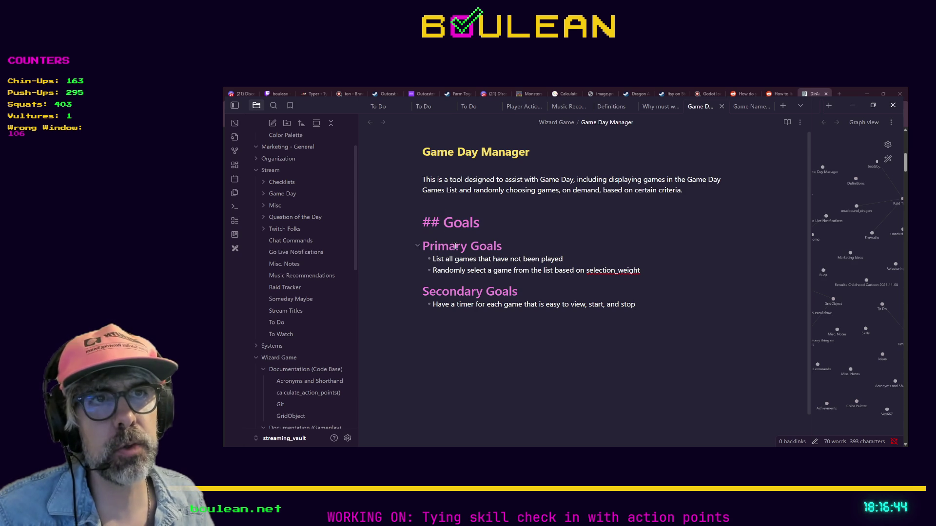
pyautogui.click(418, 245)
pyautogui.press('Down')
pyautogui.click(417, 246)
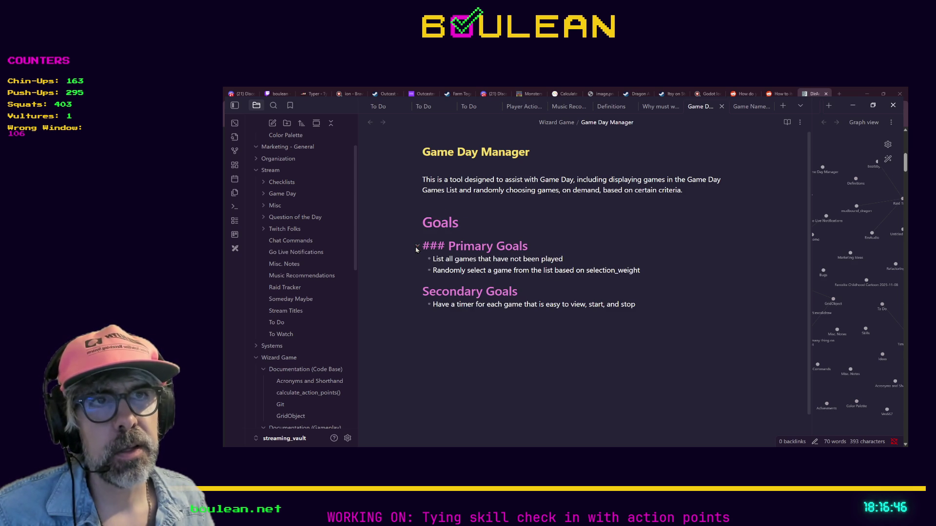
pyautogui.press('Down')
pyautogui.press('Down')
pyautogui.press('Down')
pyautogui.click(531, 357)
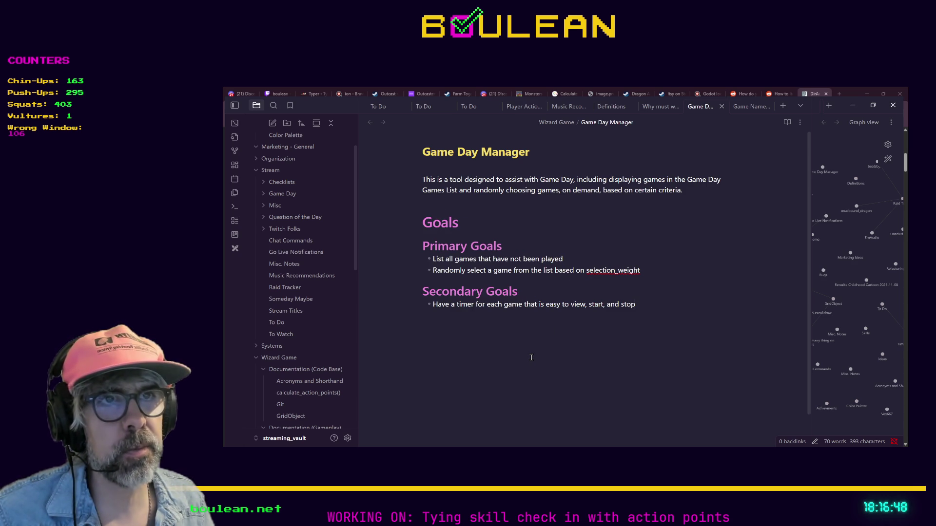
# Step: Switch Obsidian's Appearance theme from Synthwave '84 to 80s Neon
pyautogui.click(347, 439)
pyautogui.click(353, 191)
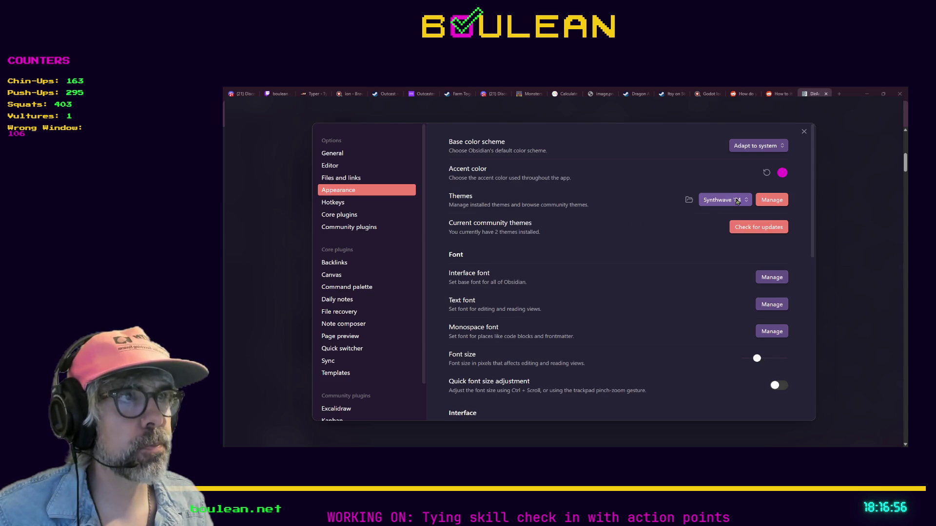
pyautogui.click(717, 226)
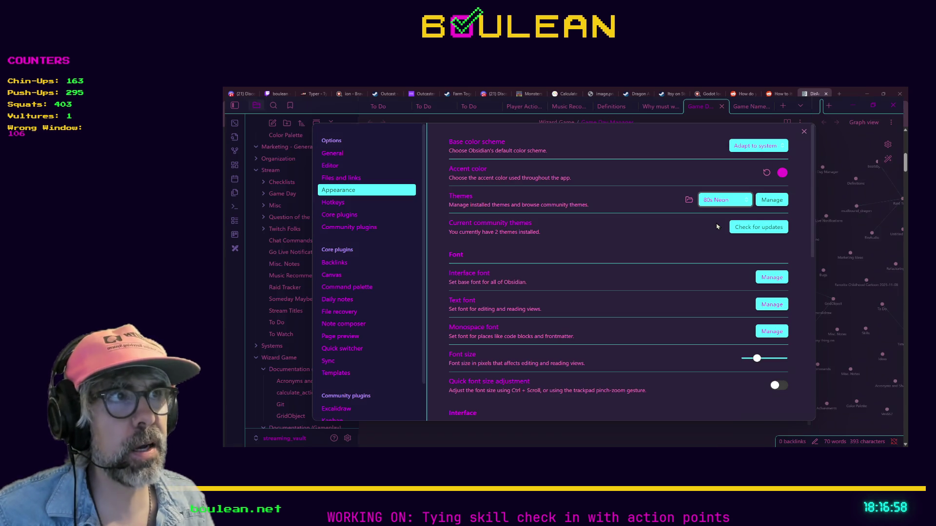
pyautogui.click(805, 132)
# Step: Review the Goals, Primary Goals and Secondary Goals heading levels in the new theme
pyautogui.click(548, 276)
pyautogui.click(449, 220)
pyautogui.click(431, 198)
pyautogui.click(504, 239)
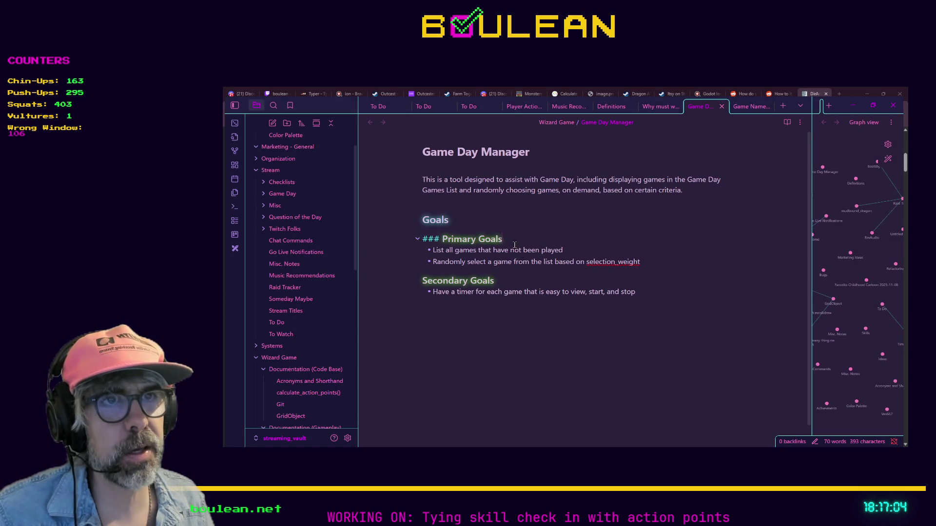
pyautogui.click(529, 281)
pyautogui.click(645, 335)
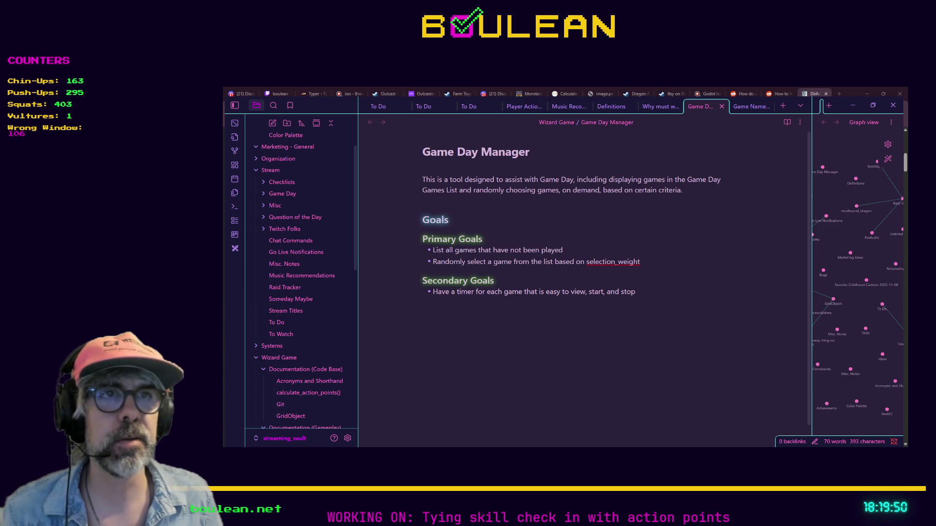
pyautogui.click(677, 271)
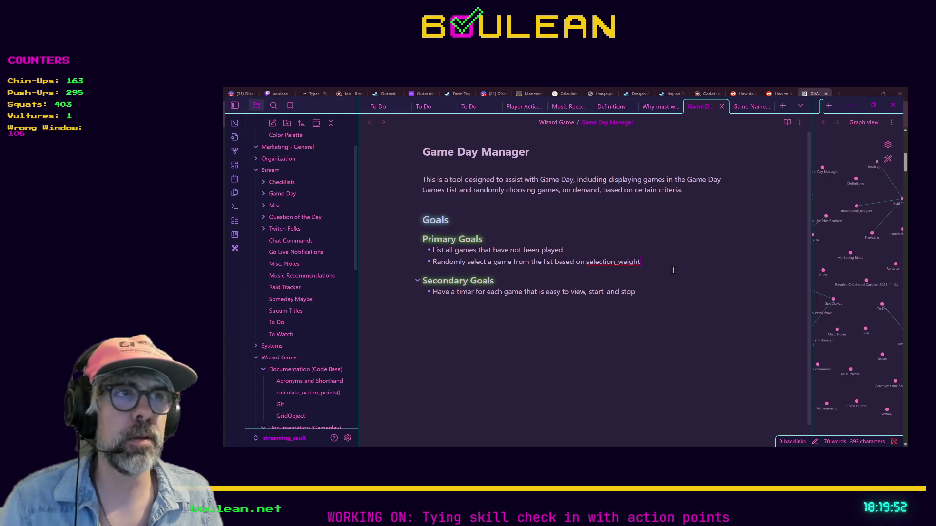
# Step: Add a nested 'Selection rules:' bullet with a deeper sub-bullet 'Games that have'
pyautogui.press('Return')
pyautogui.press('Tab')
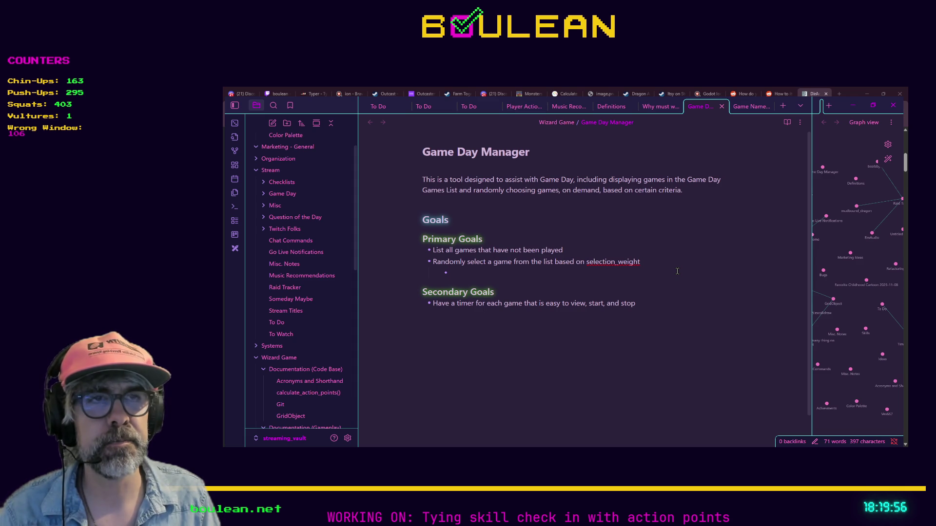
pyautogui.write('Selection weigh')
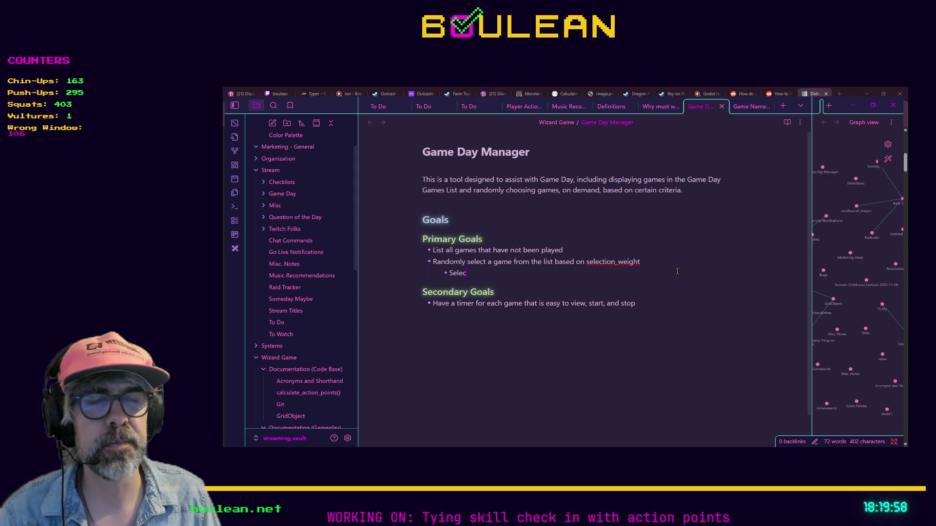
pyautogui.write('t:')
pyautogui.press('Return')
pyautogui.press('Tab')
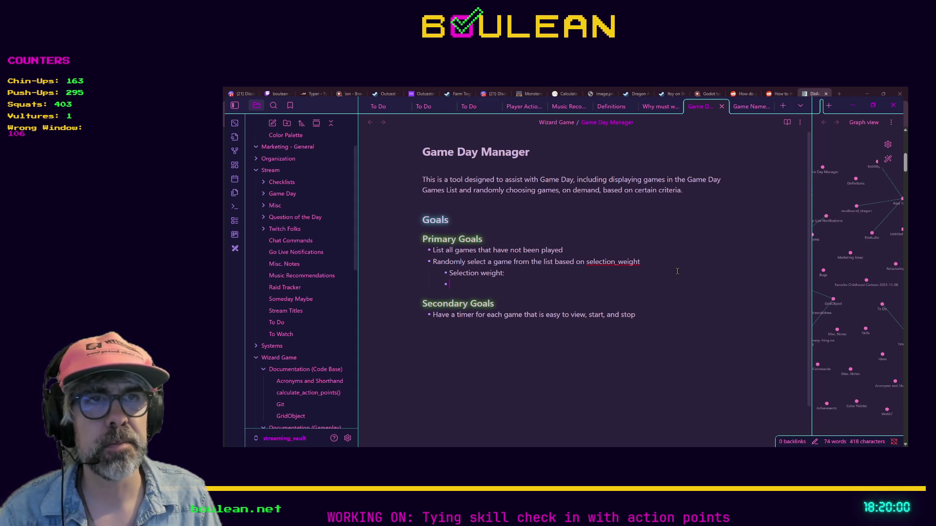
pyautogui.write('Games that hav')
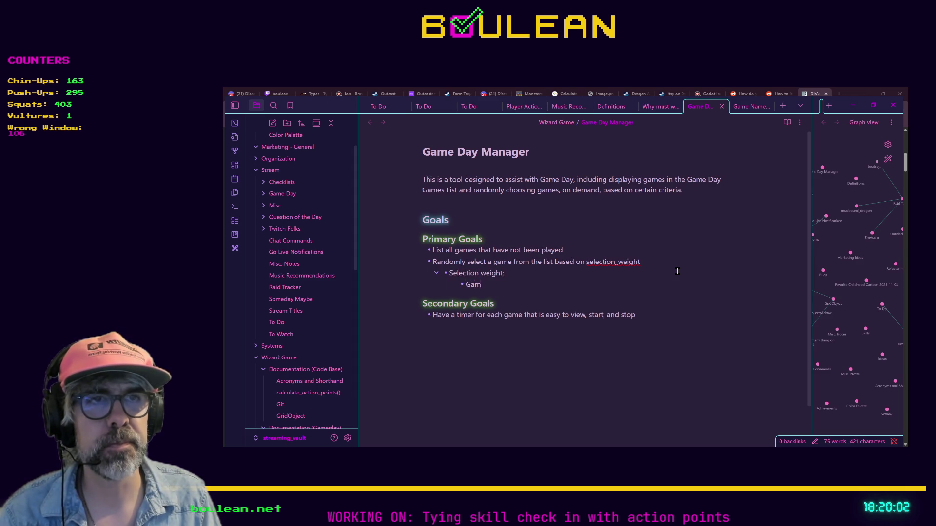
pyautogui.write('e')
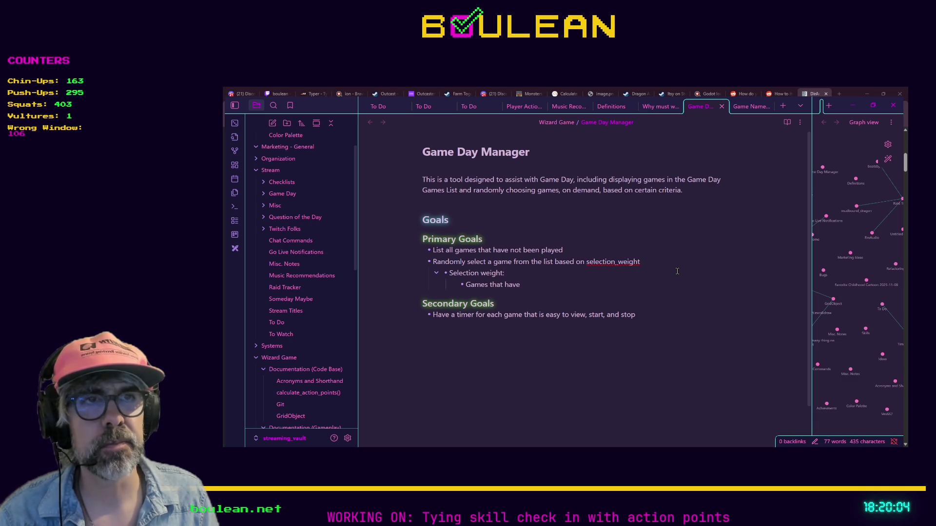
pyautogui.press('BackSpace')
pyautogui.press('BackSpace')
pyautogui.press('BackSpace')
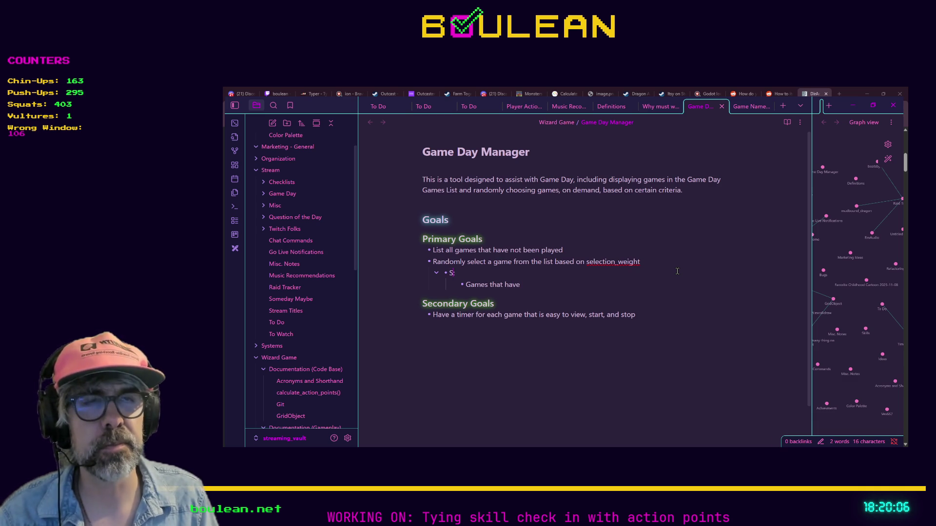
pyautogui.write('ection rules')
# Step: Replace 'selection_weight' in the random-selection goal with 'certain rules'
pyautogui.doubleClick(628, 262)
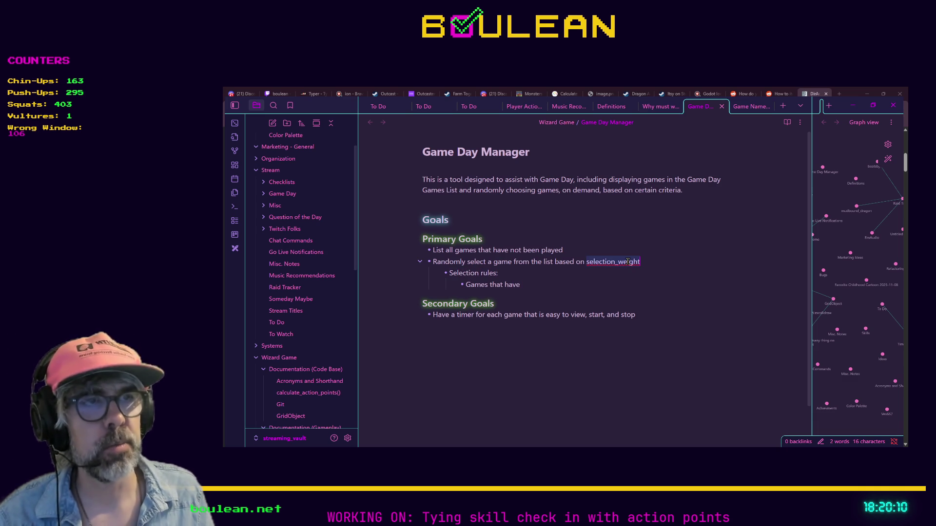
pyautogui.write('certain rules')
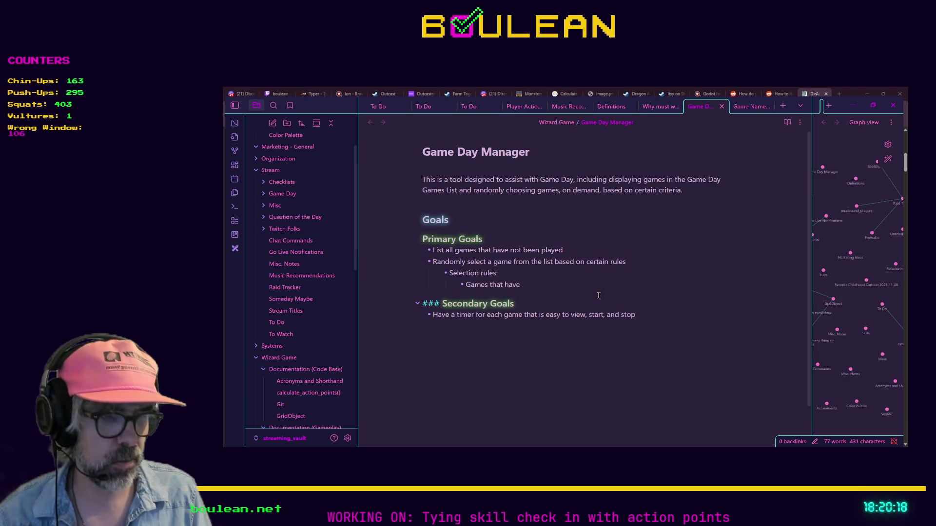
pyautogui.click(600, 234)
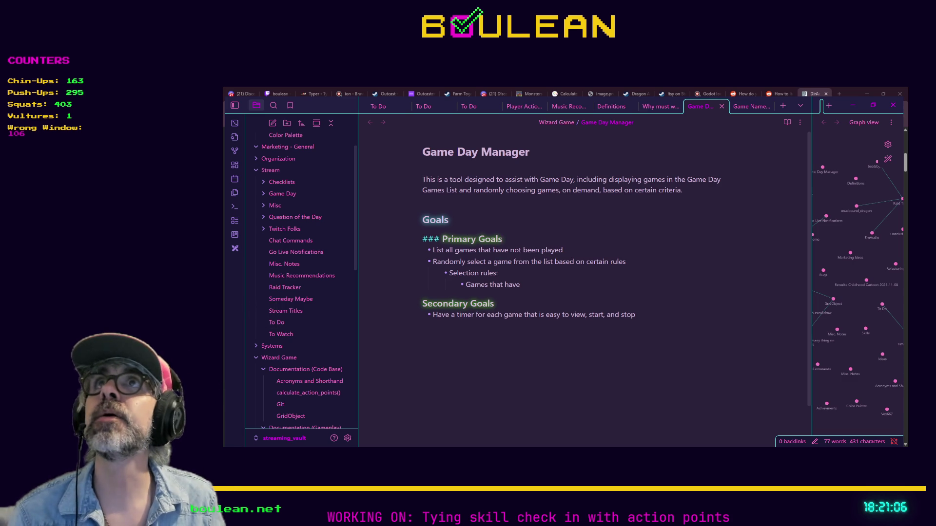
pyautogui.hotkey('alt', 'Tab')
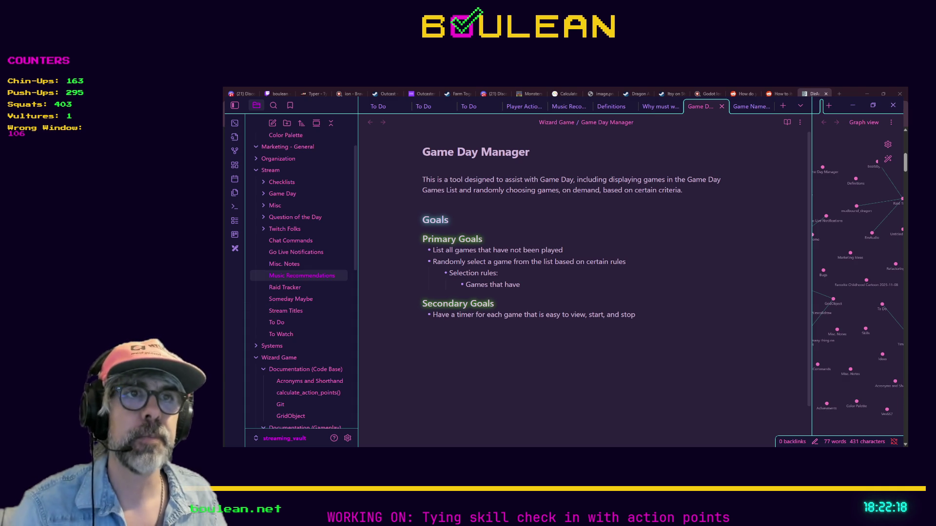
# Step: Complete the rule: games longest in the list get a higher selection chance than newer ones
pyautogui.click(622, 287)
pyautogui.write('been in th')
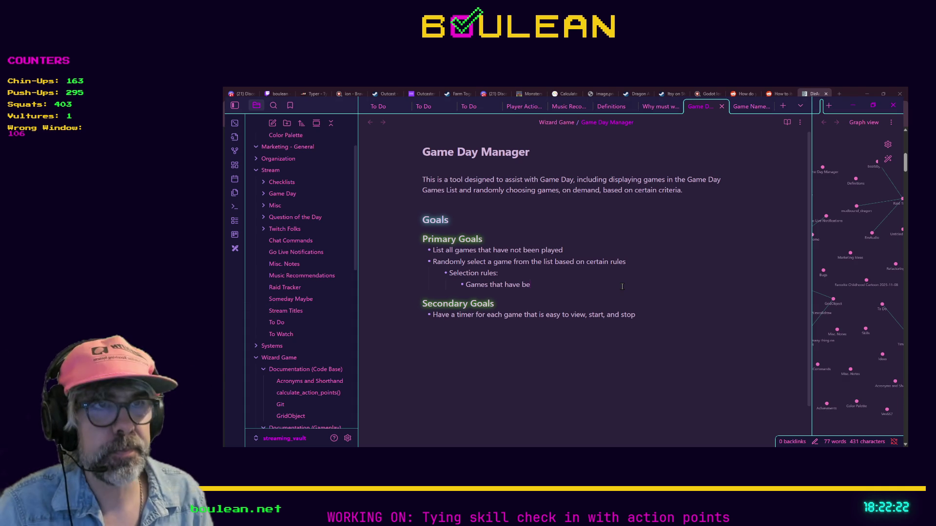
pyautogui.write('e list the lon')
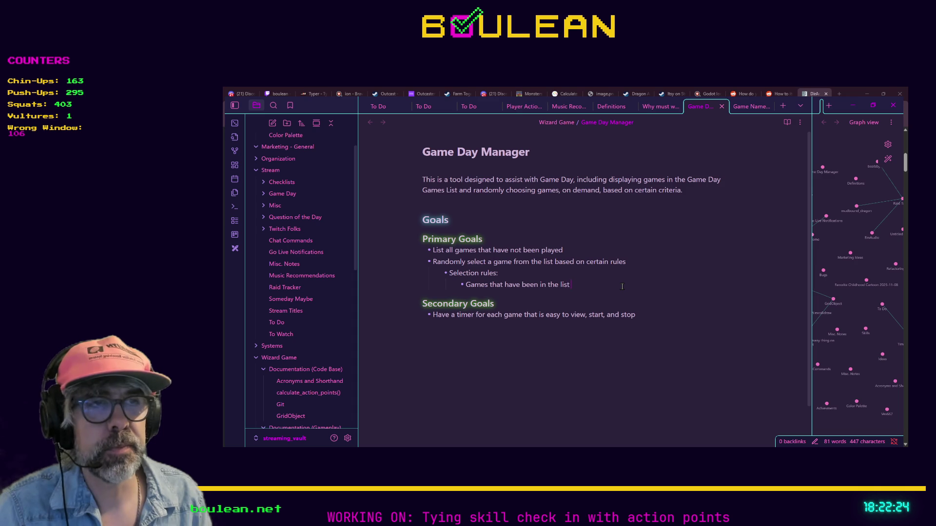
pyautogui.write('gest should have a higher chance of being se')
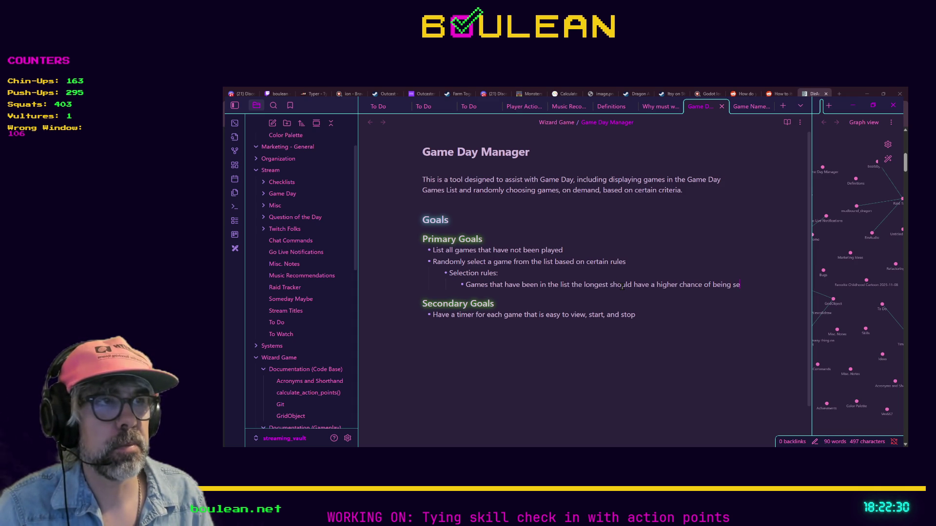
pyautogui.write('lected than games that have been recently adde')
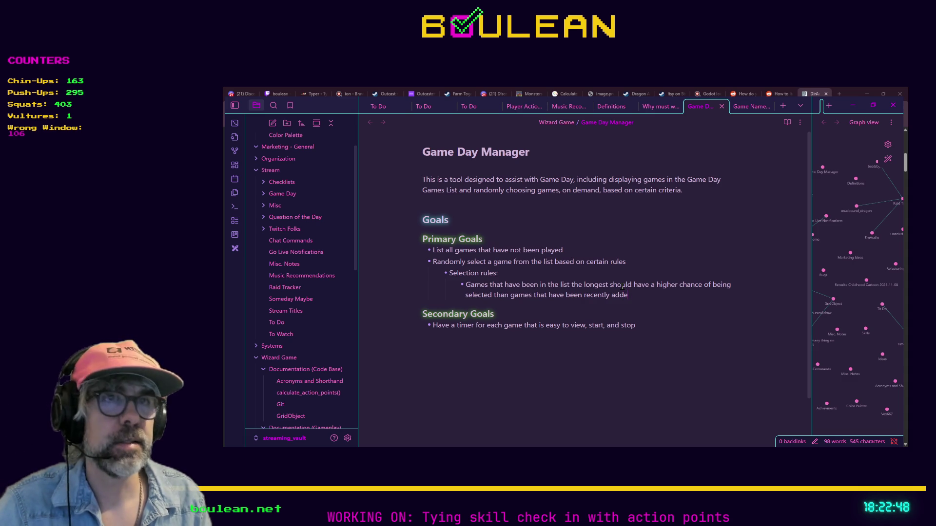
pyautogui.write('d')
pyautogui.press('Return')
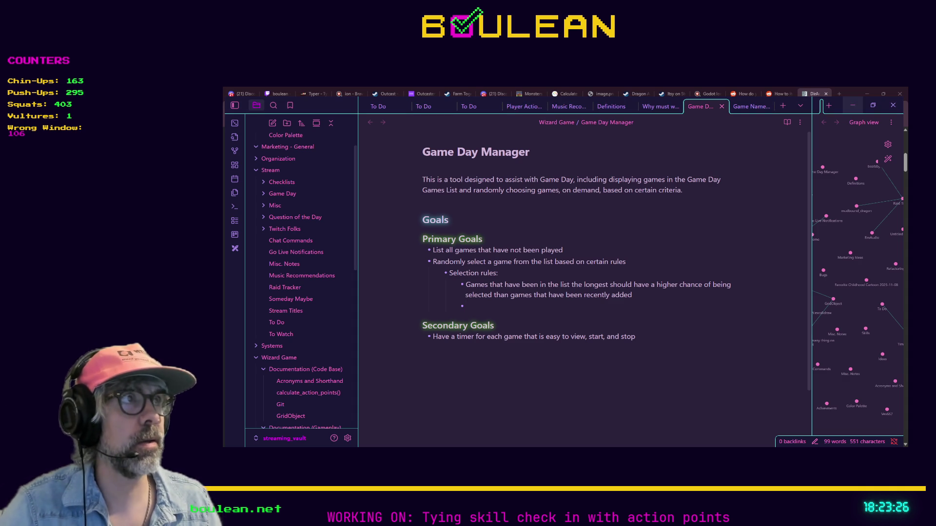
pyautogui.hotkey('alt', 'Tab')
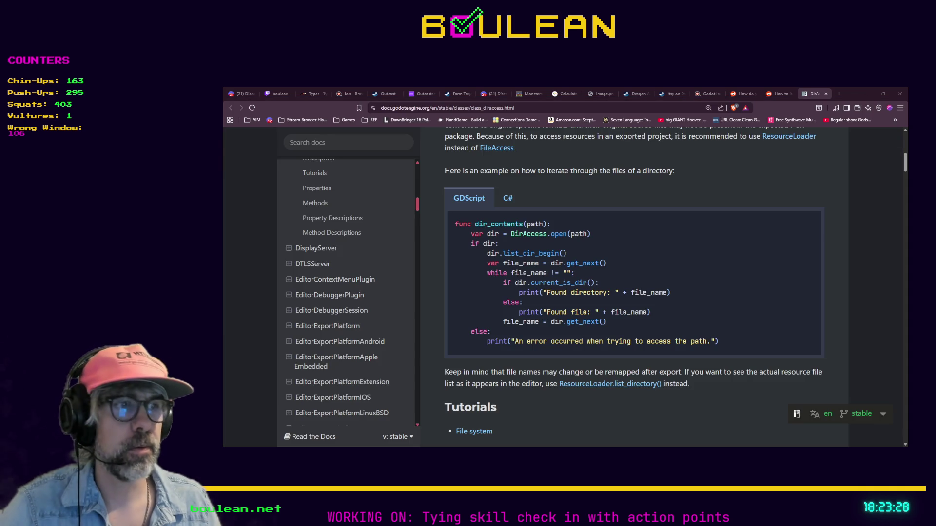
pyautogui.hotkey('alt', 'Tab')
pyautogui.click(511, 326)
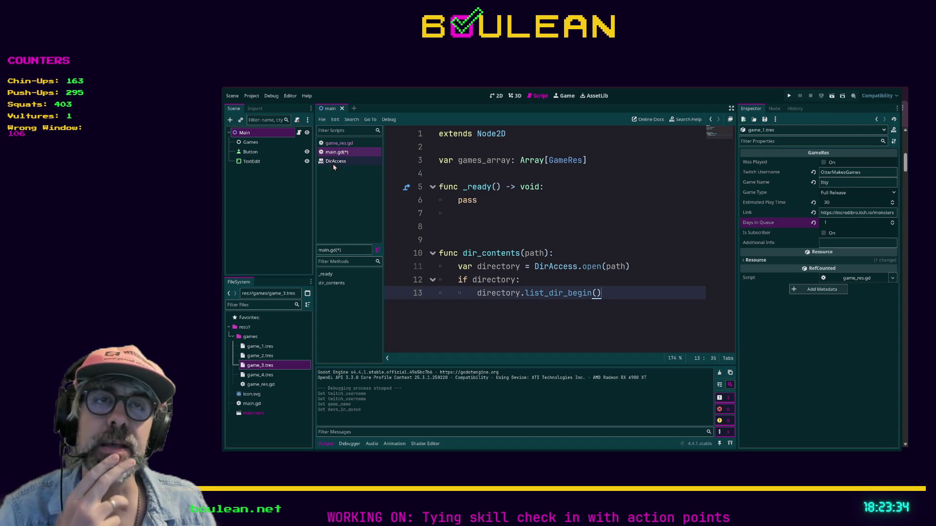
pyautogui.click(339, 143)
pyautogui.scroll(-3, 573, 311)
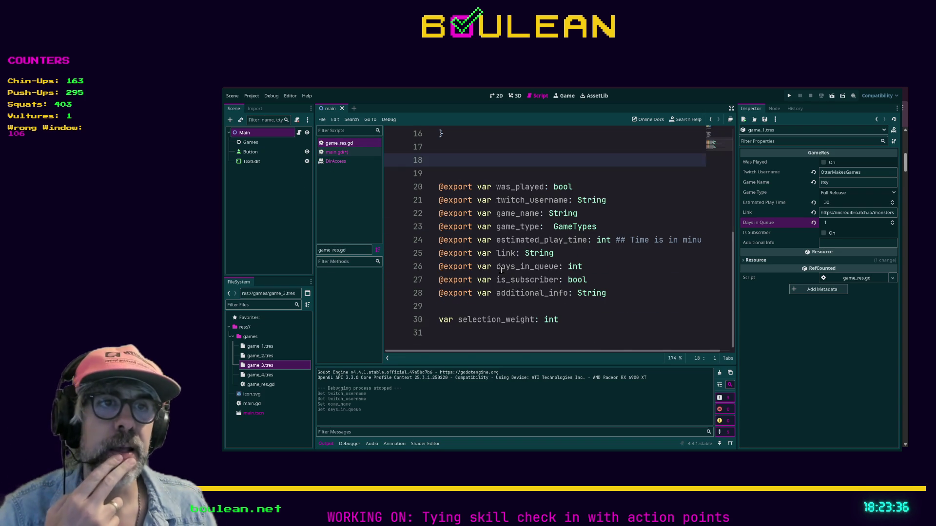
pyautogui.click(574, 310)
pyautogui.write('@export')
pyautogui.press('Escape')
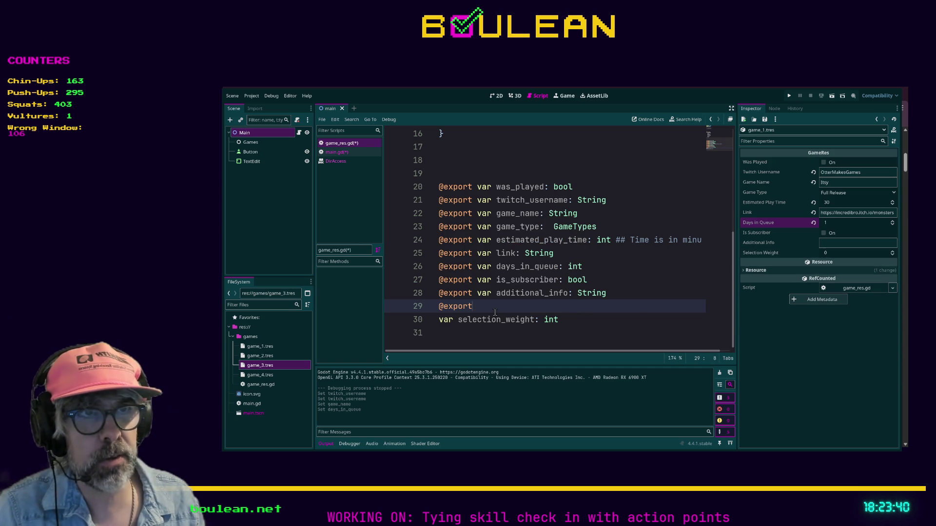
pyautogui.click(589, 187)
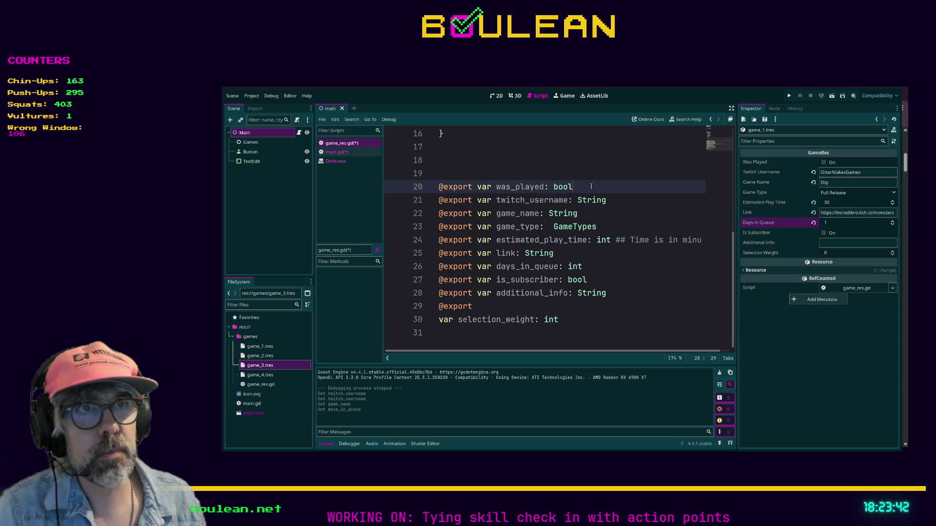
pyautogui.press('Return')
pyautogui.write('@export var ')
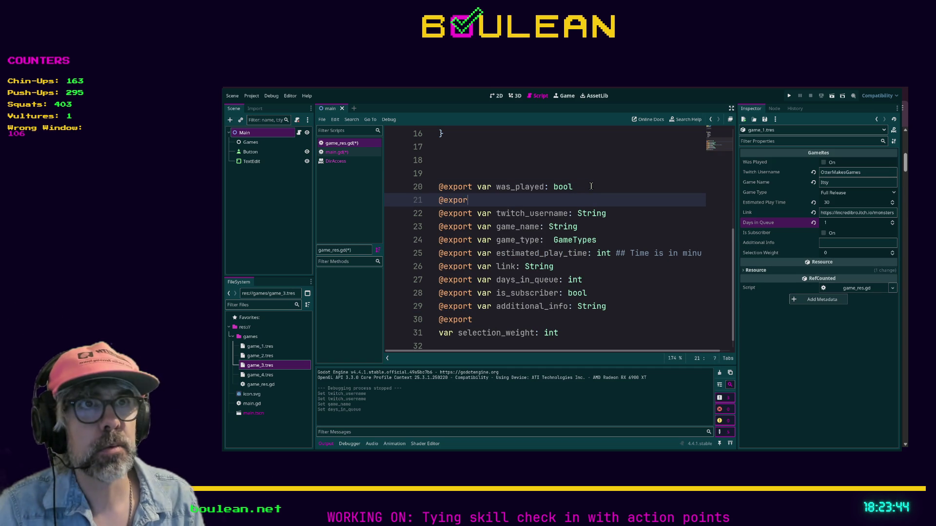
pyautogui.write('doing_giveaw')
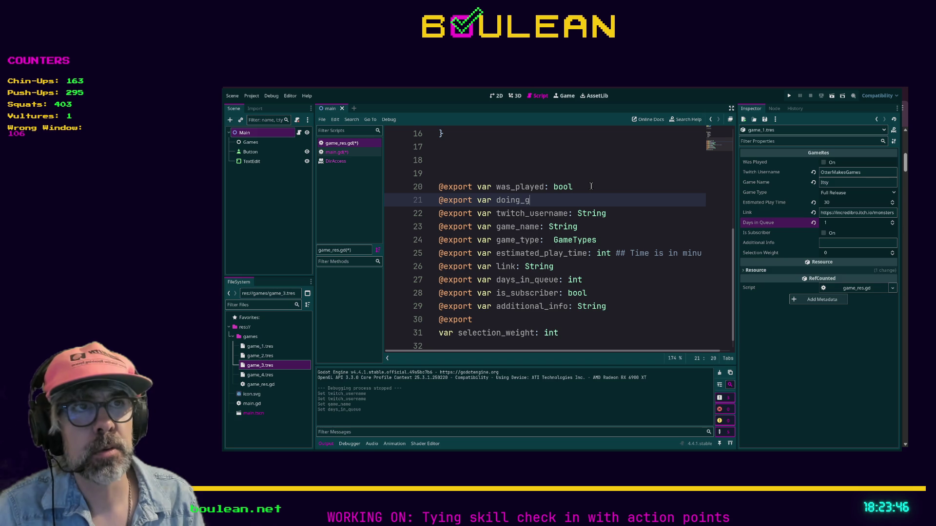
pyautogui.write('ay: bool')
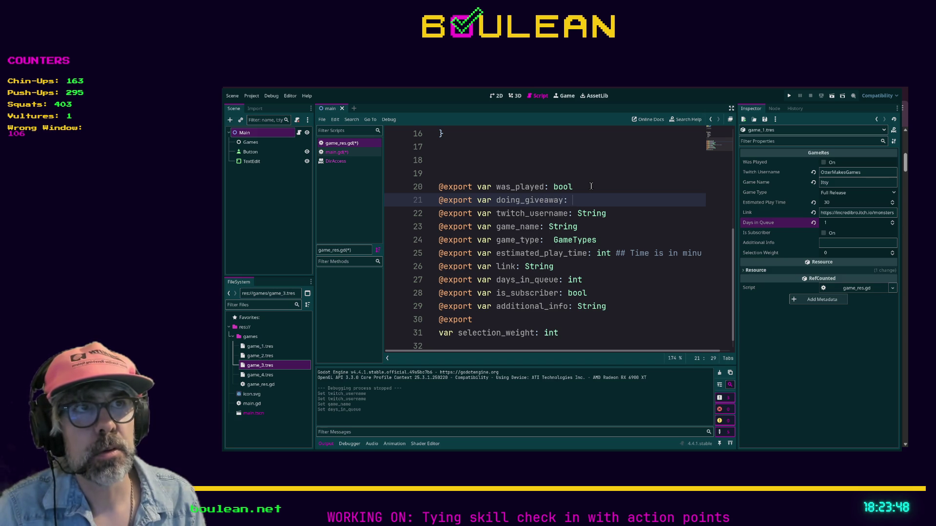
pyautogui.click(491, 320)
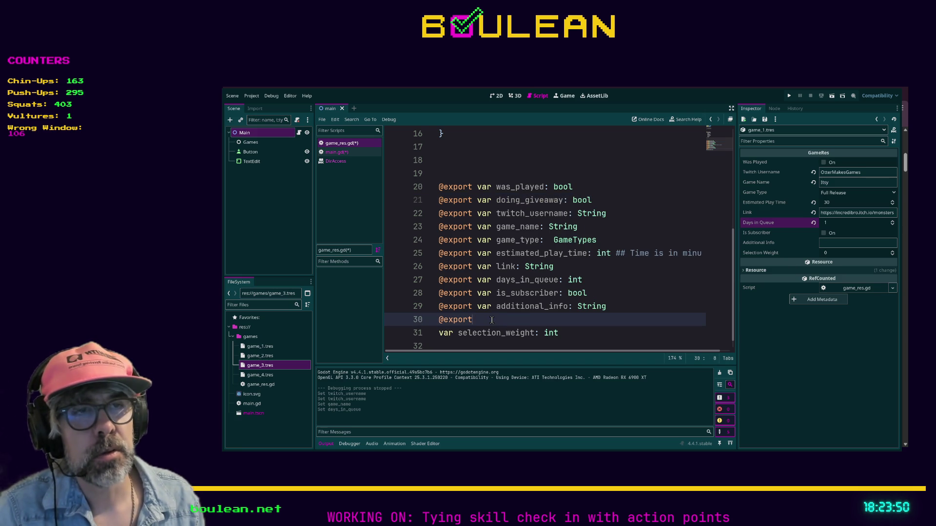
pyautogui.press('BackSpace')
pyautogui.write('t var ')
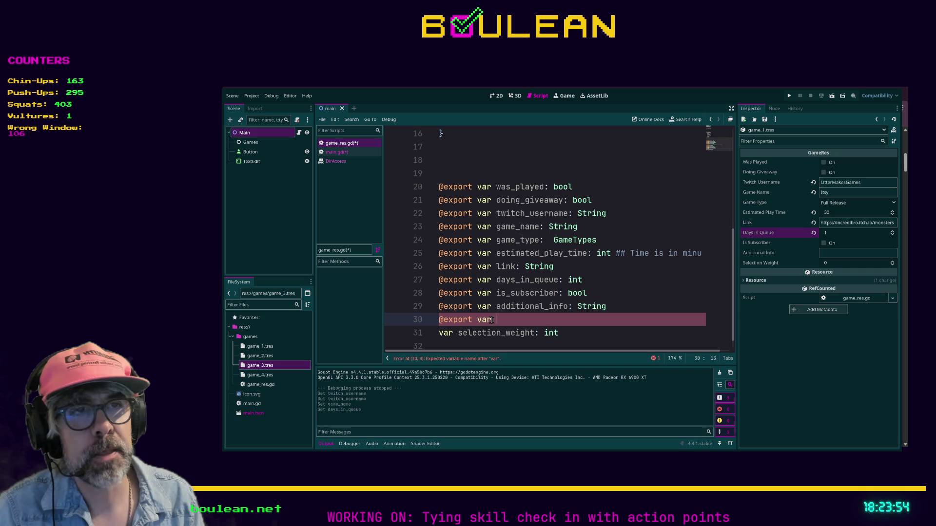
pyautogui.write('steam_key')
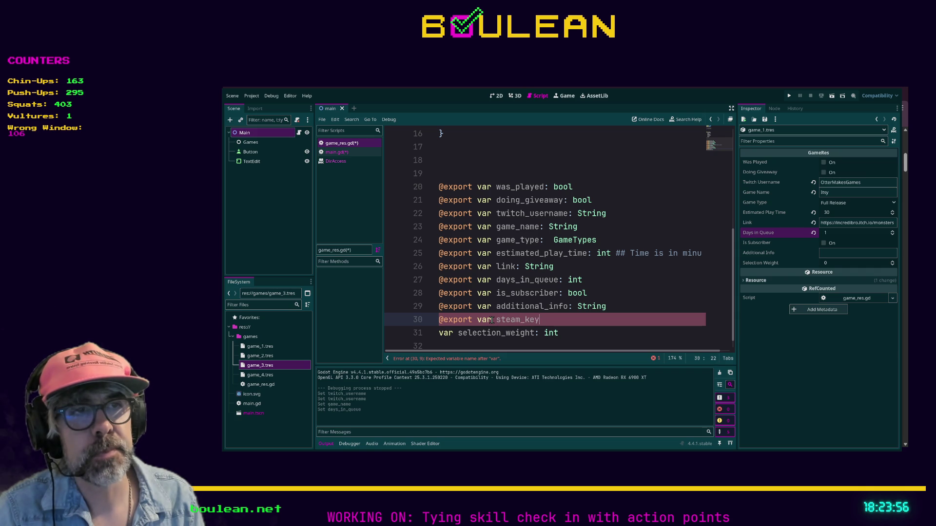
pyautogui.write(': String')
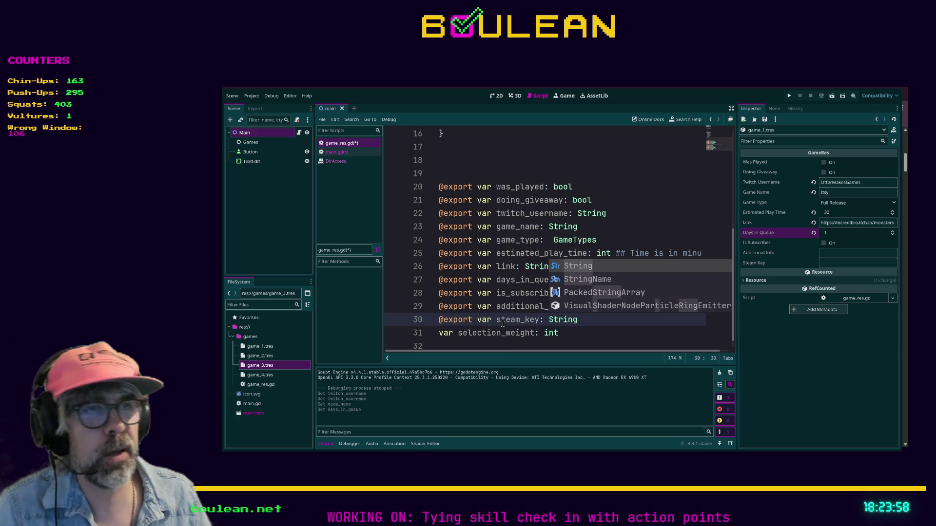
pyautogui.click(608, 213)
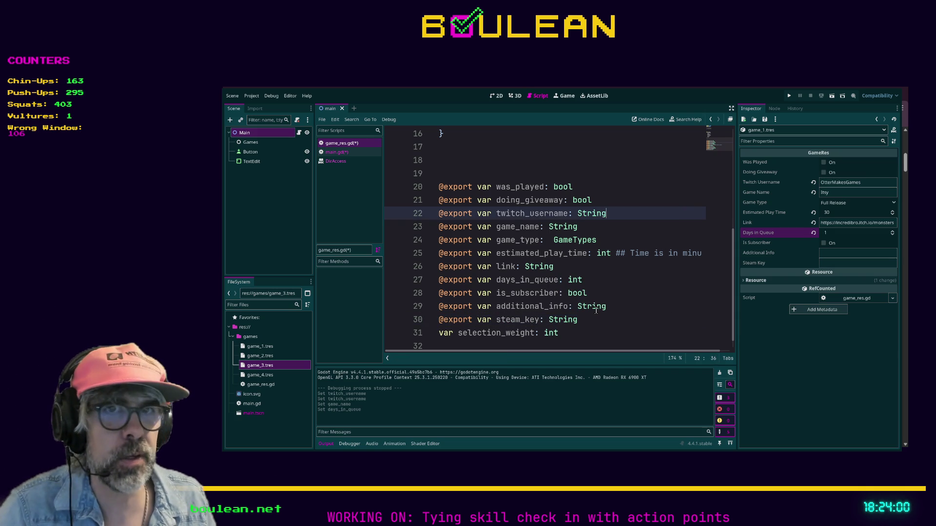
pyautogui.click(248, 378)
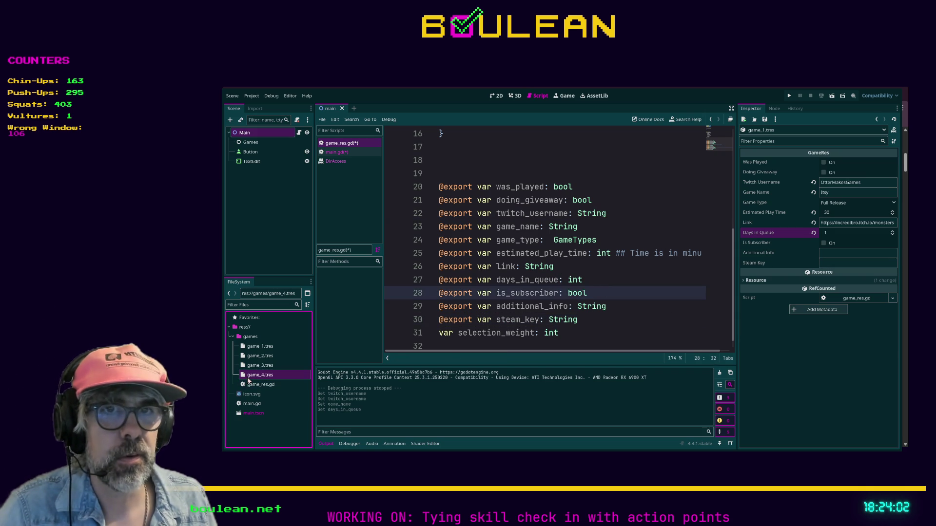
pyautogui.click(268, 336)
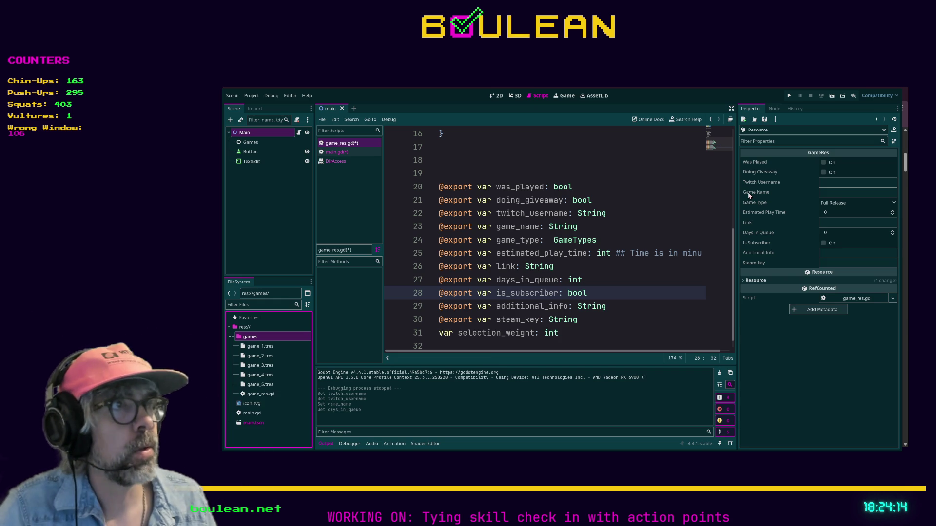
# Step: In game_5.tres, enter the Twitch username, Game Name ScopeCreep and Game Type Play Test
pyautogui.click(827, 181)
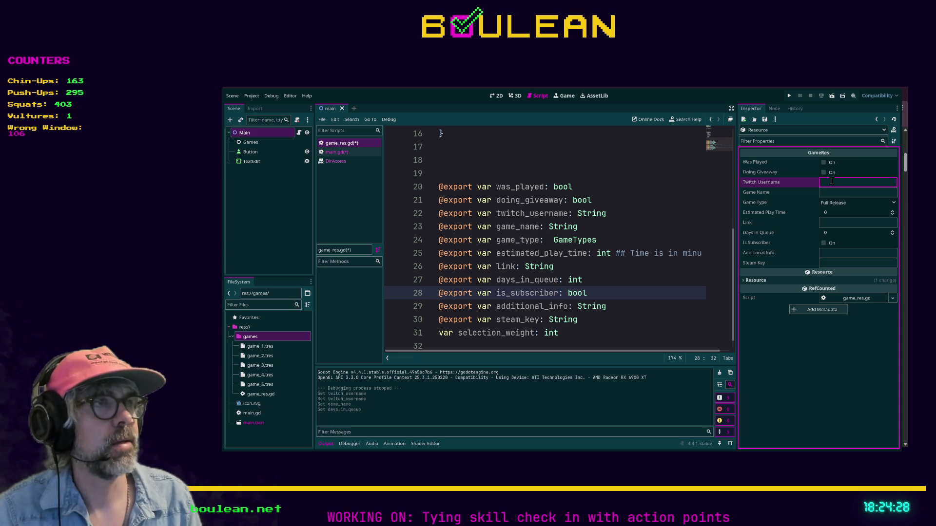
pyautogui.write('Fool')
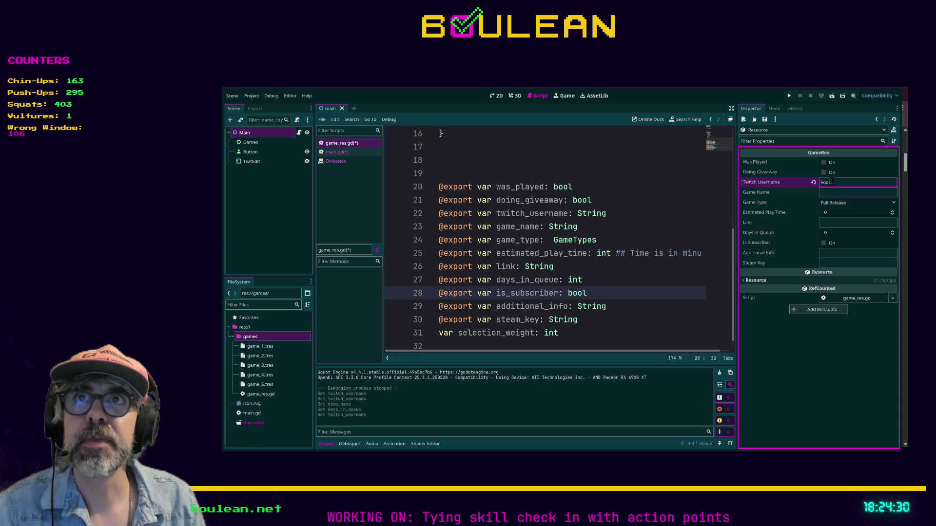
pyautogui.write('box')
pyautogui.press('Tab')
pyautogui.write('ScopeCreep')
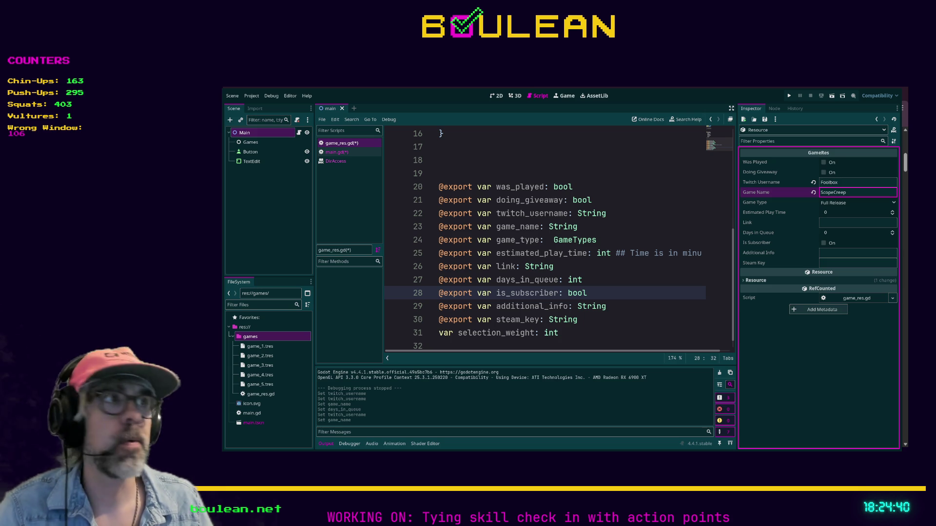
pyautogui.press('Tab')
pyautogui.press('Down')
# Step: Set Estimated Play Time 30 and Days in Queue 1, then save
pyautogui.click(833, 214)
pyautogui.write('30')
pyautogui.click(827, 223)
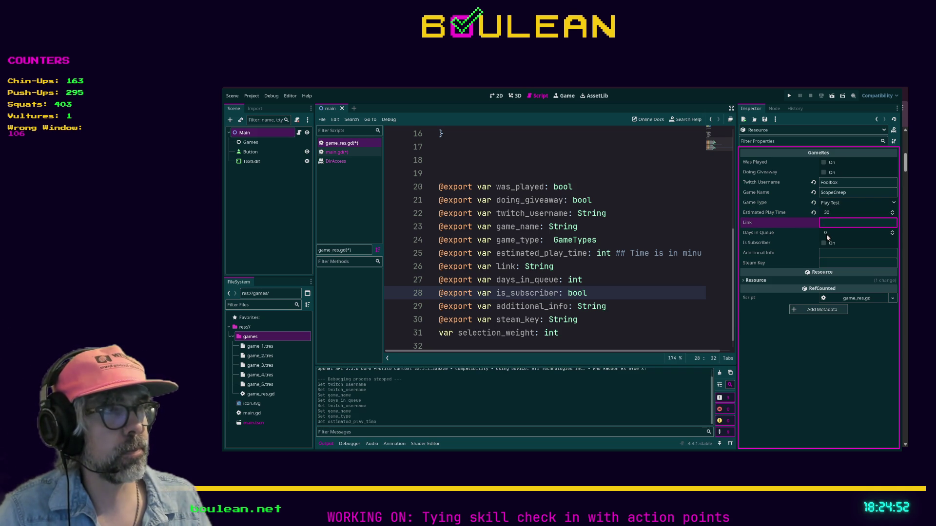
pyautogui.click(827, 233)
pyautogui.write('1')
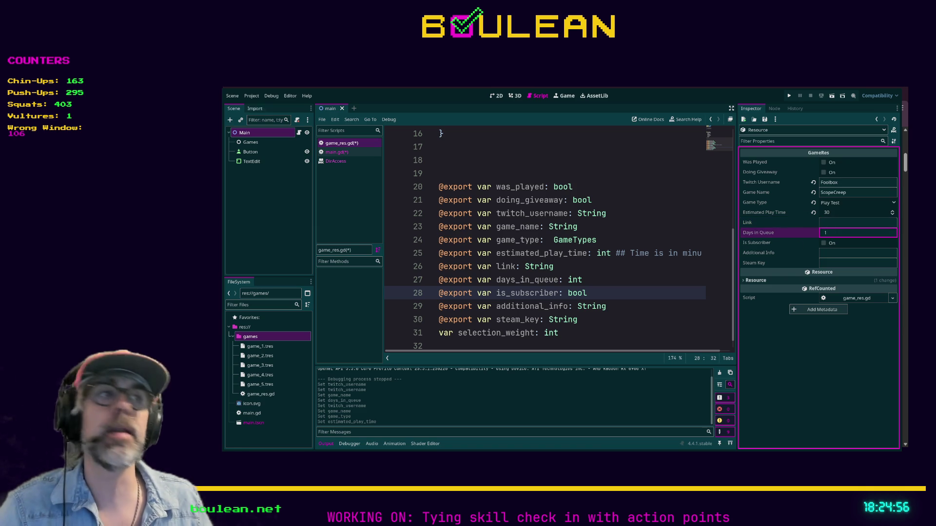
pyautogui.click(419, 173)
pyautogui.hotkey('ctrl', 's')
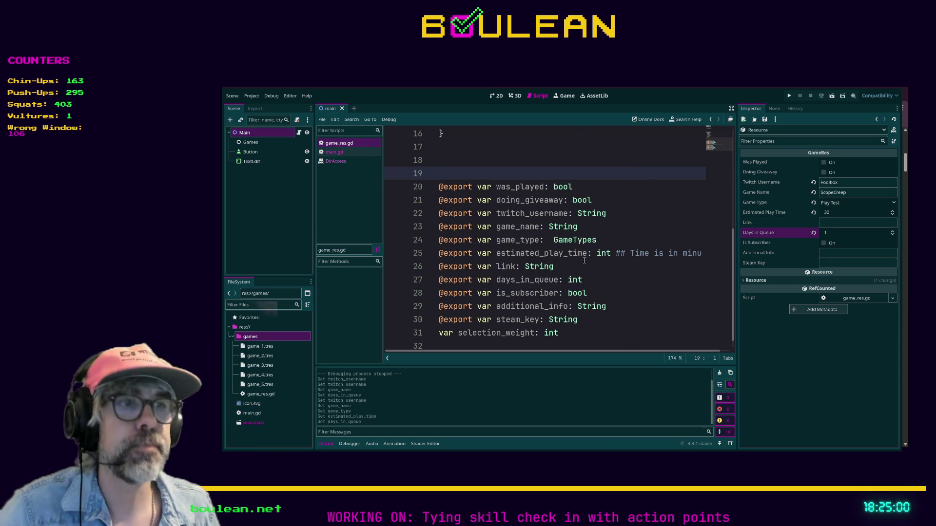
# Step: Place the caret on the empty Selection rules bullet in the Game Day Manager note, then close Obsidian
pyautogui.hotkey('alt', 'Tab')
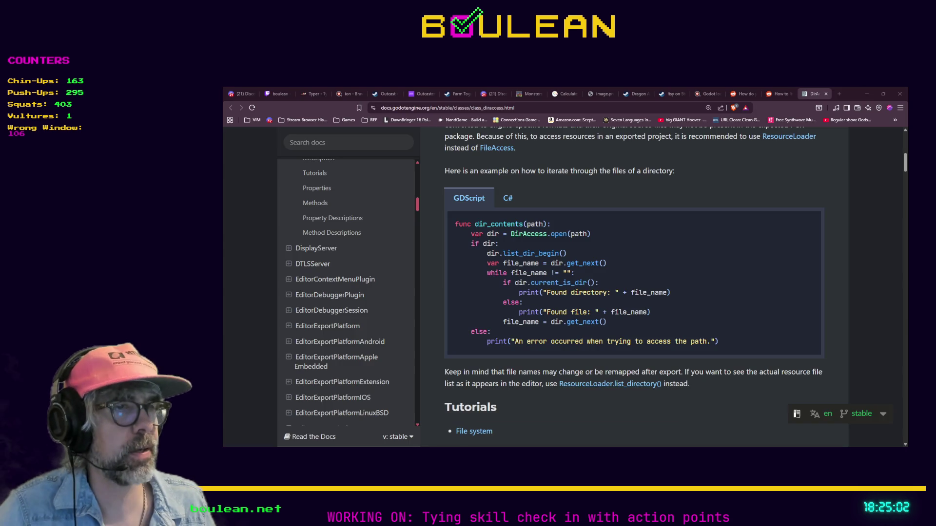
pyautogui.hotkey('alt', 'Tab')
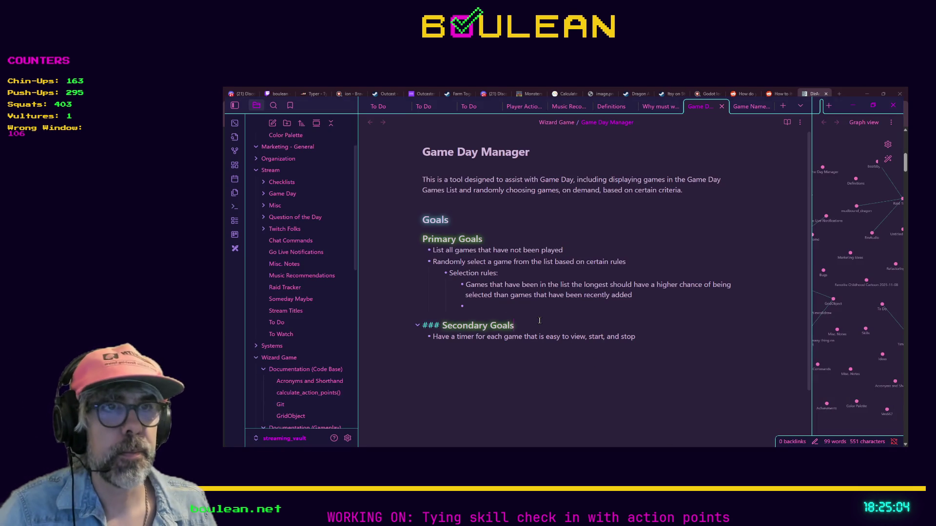
pyautogui.click(497, 306)
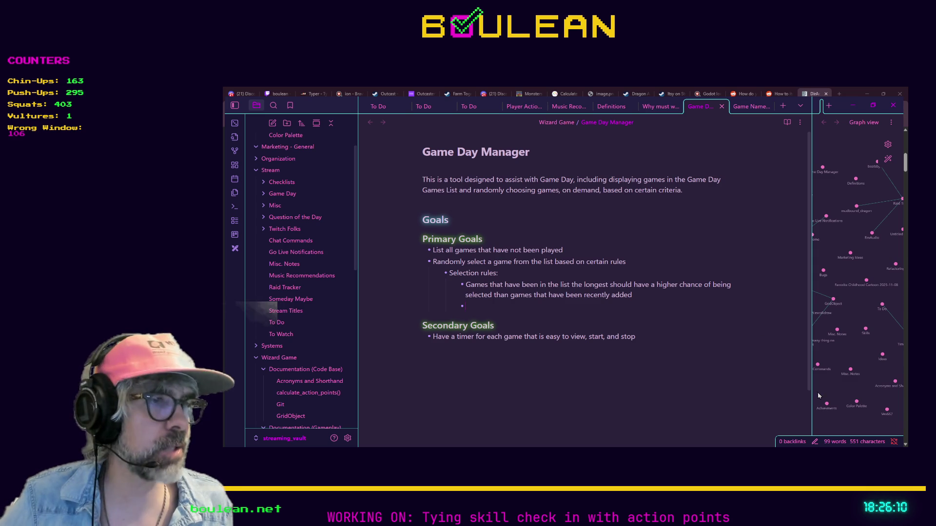
pyautogui.click(891, 105)
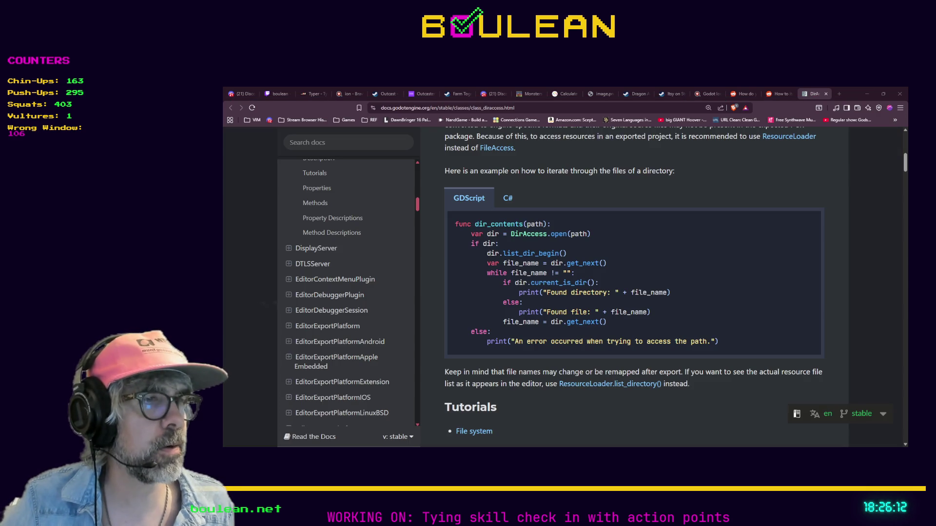
# Step: Delete the steam_key export line from game_res.gd and return to main.gd
pyautogui.hotkey('alt', 'Tab')
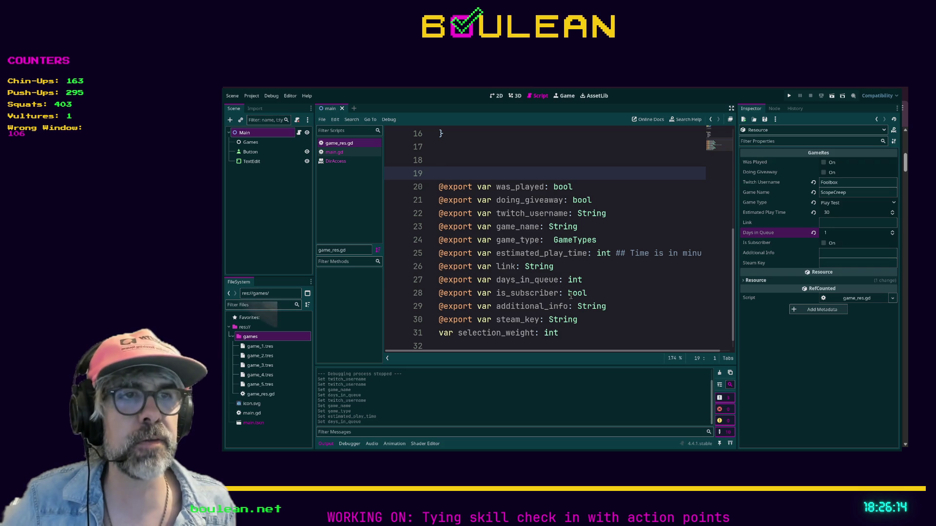
pyautogui.click(603, 325)
pyautogui.hotkey('shift', 'Home')
pyautogui.press('BackSpace')
pyautogui.press('BackSpace')
pyautogui.click(603, 326)
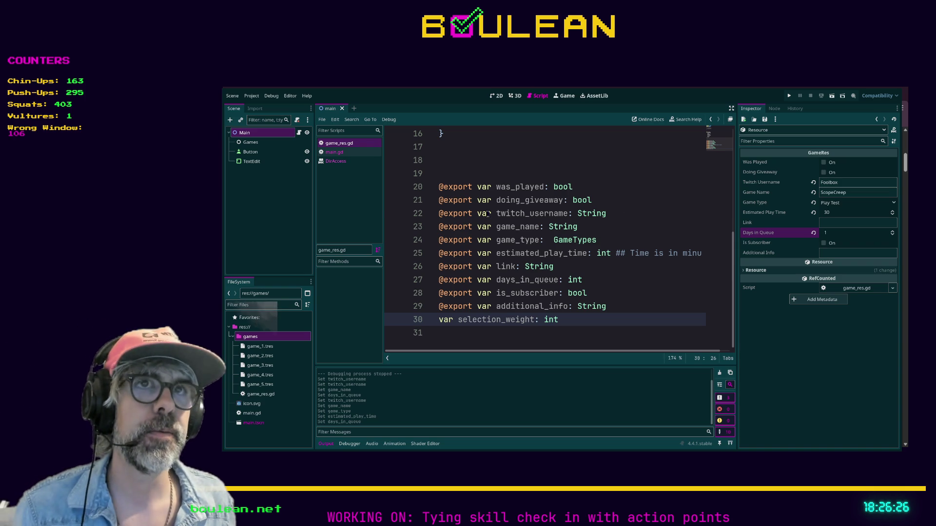
pyautogui.click(334, 153)
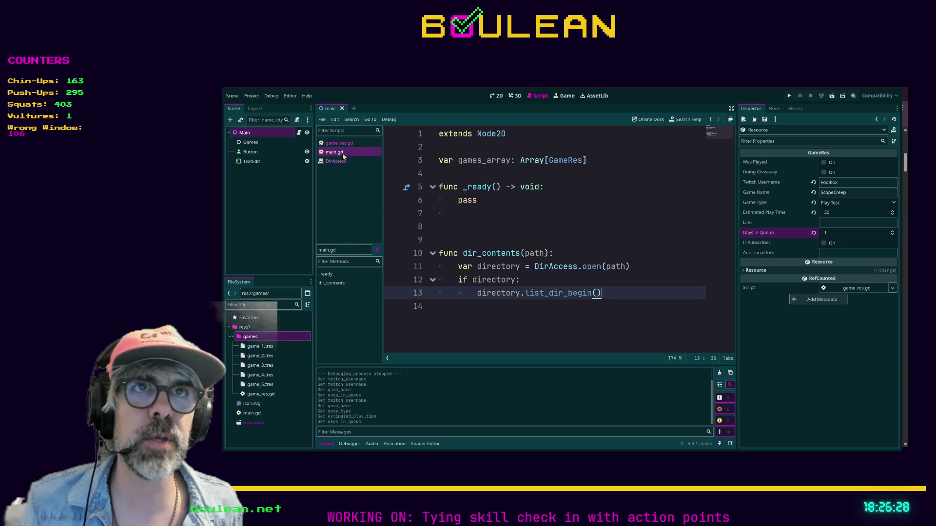
# Step: Write dir_contents(path) in main.gd, opening the path with DirAccess.open and calling list_dir_begin()
pyautogui.click(563, 308)
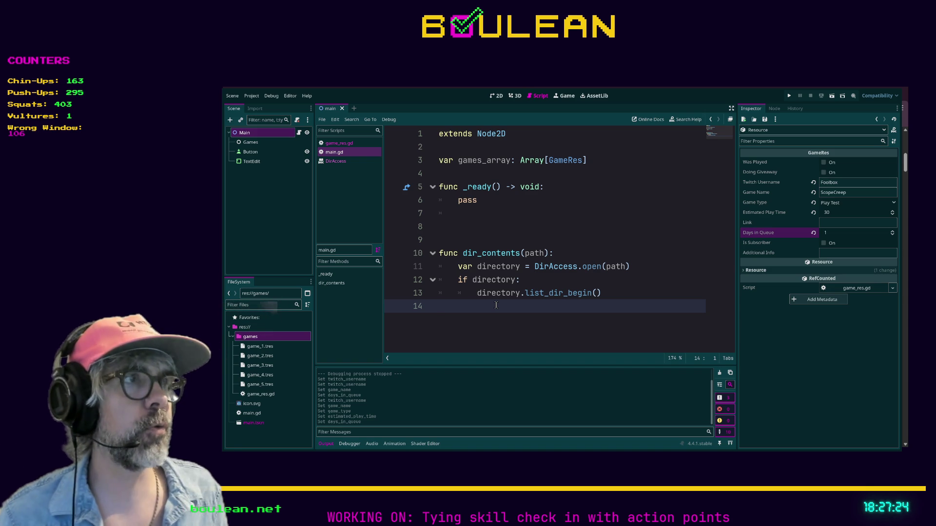
pyautogui.click(510, 211)
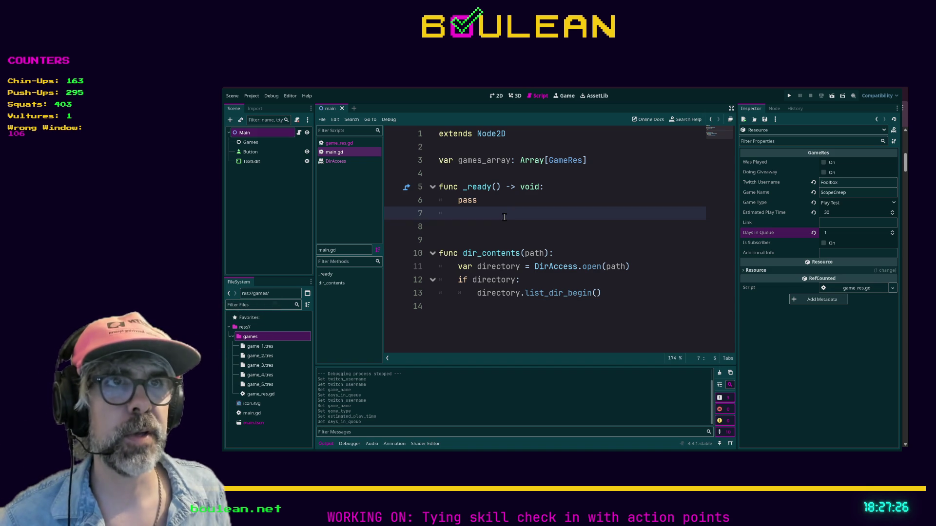
pyautogui.click(345, 144)
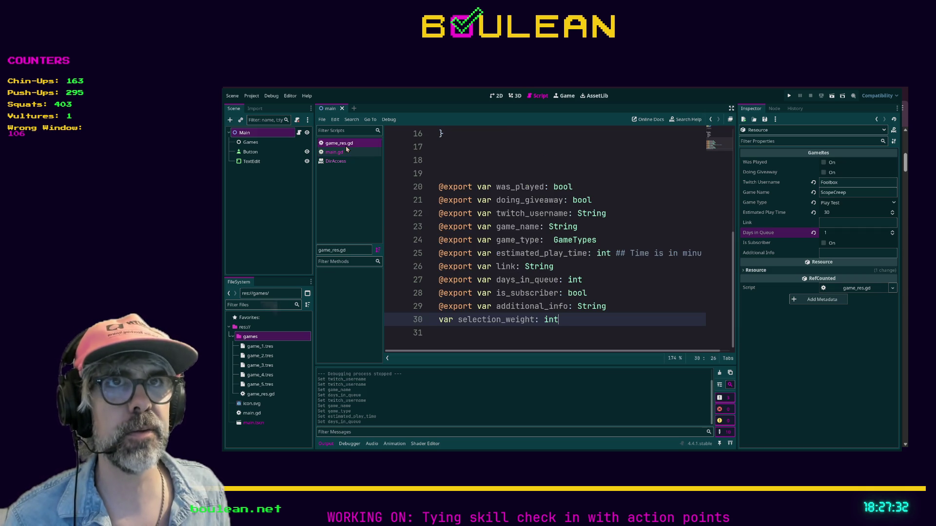
pyautogui.click(343, 154)
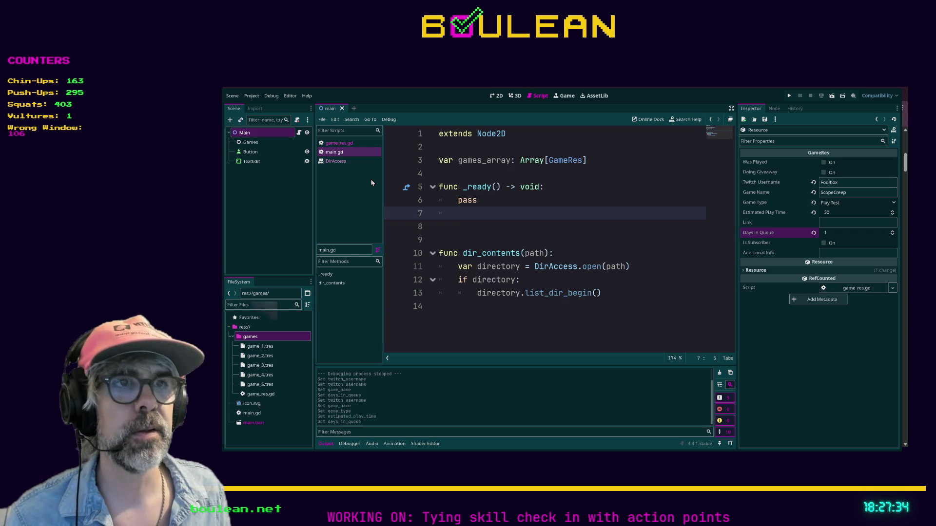
pyautogui.click(575, 311)
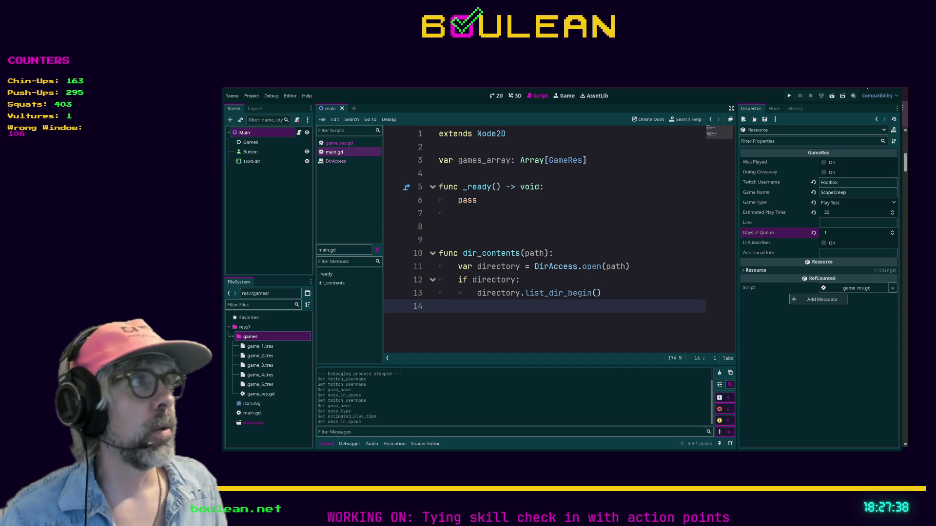
pyautogui.hotkey('alt', 'Tab')
pyautogui.hotkey('alt', 'Tab')
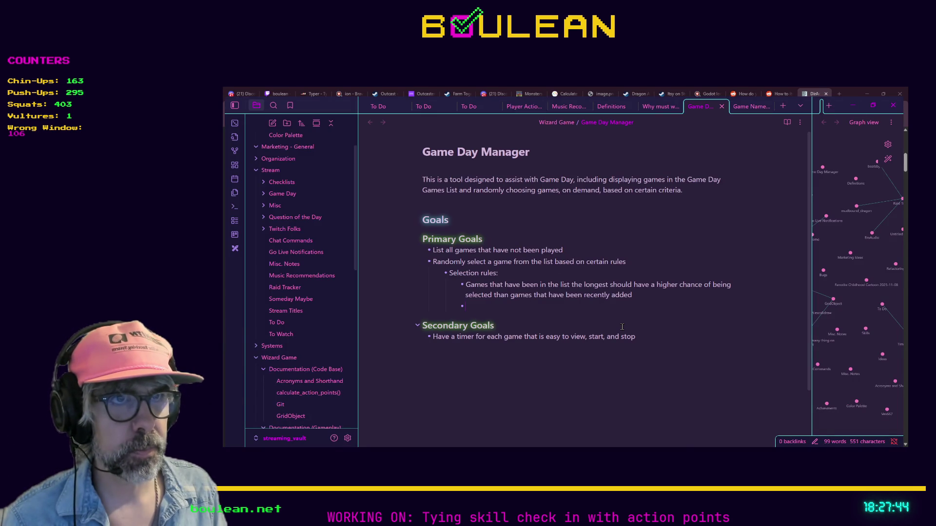
# Step: Add a rule that a developer's second game isn't played until every developer has had one picked
pyautogui.write('If ')
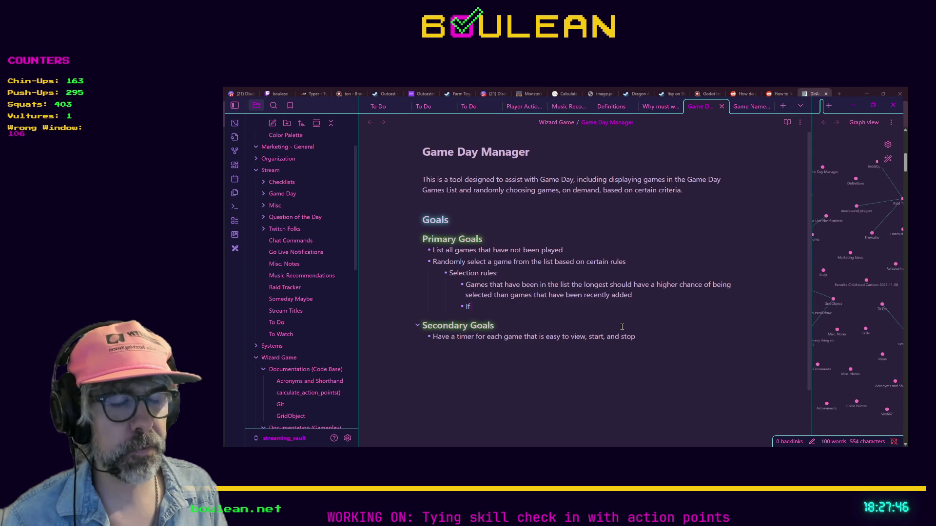
pyautogui.write("a developer has multiple games in the list and we'vfe al")
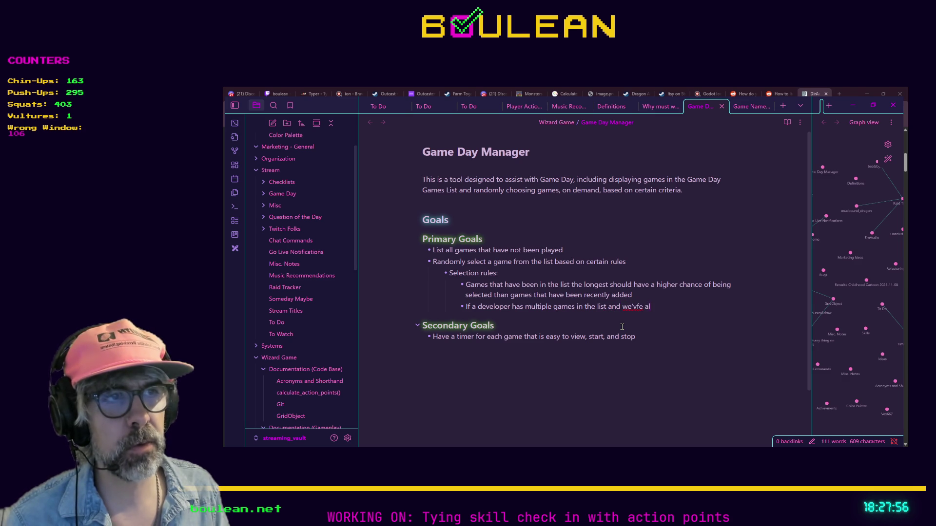
pyautogui.press('BackSpace')
pyautogui.write('e already ')
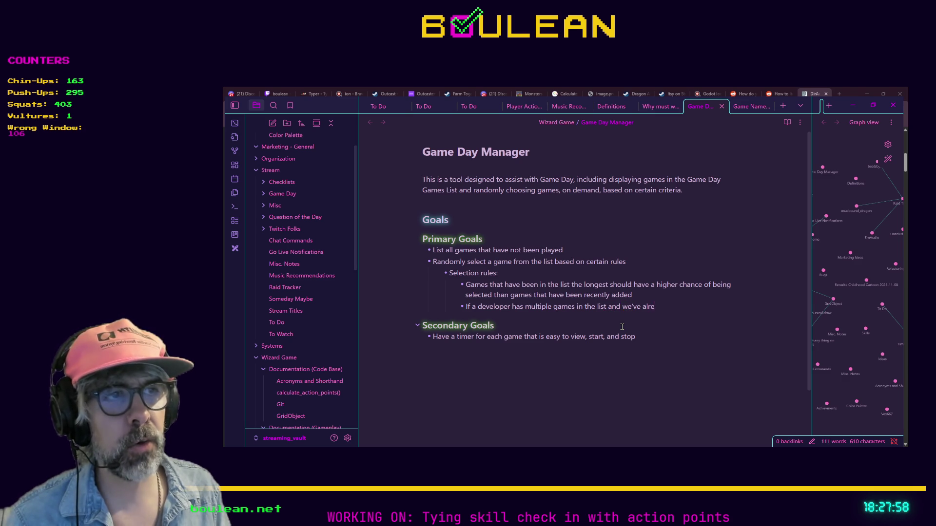
pyautogui.write('yed one of their ')
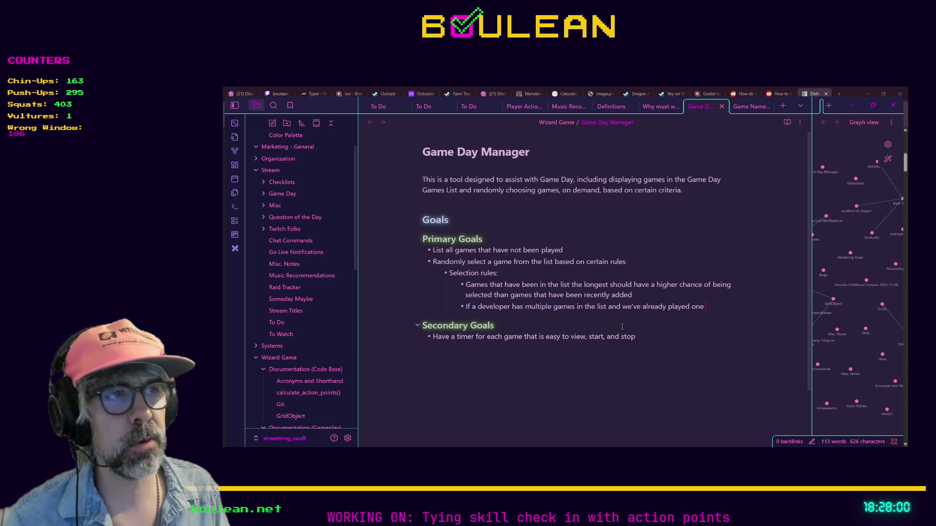
pyautogui.write('games on')
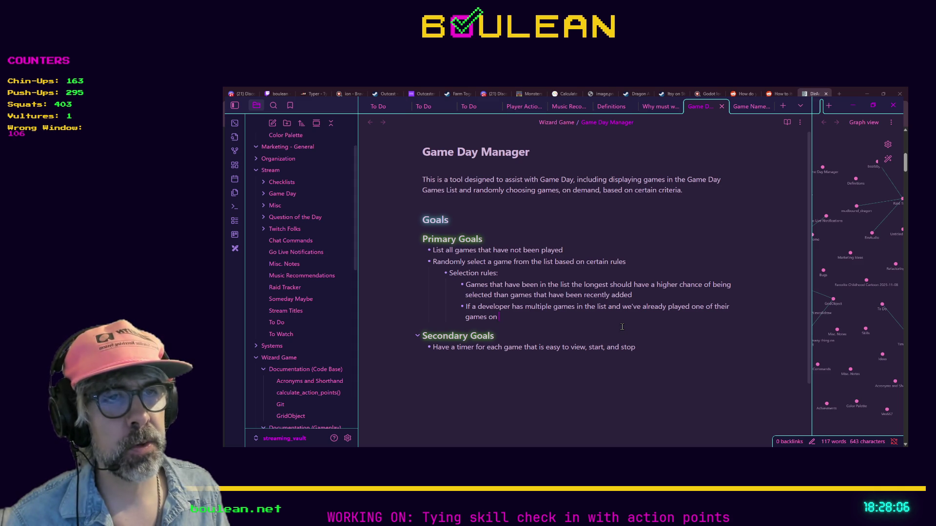
pyautogui.write('a Game Day,')
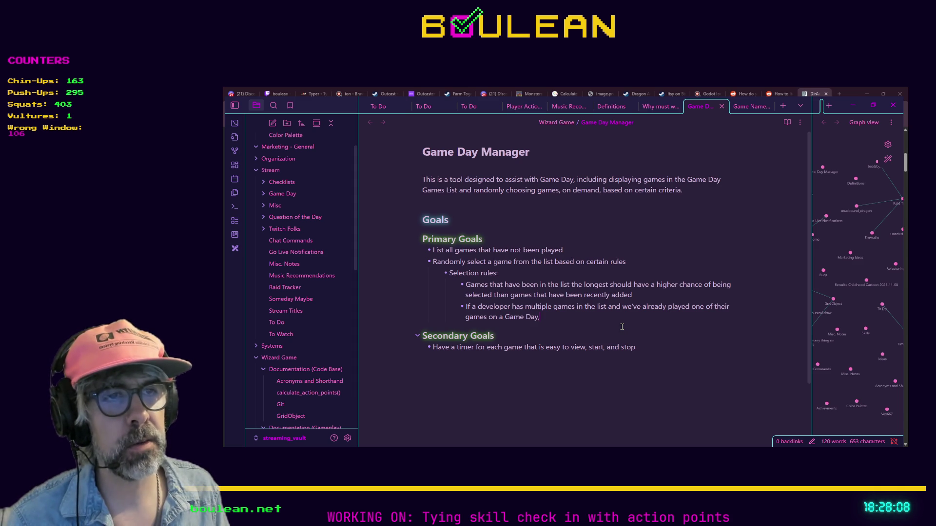
pyautogui.write('hen')
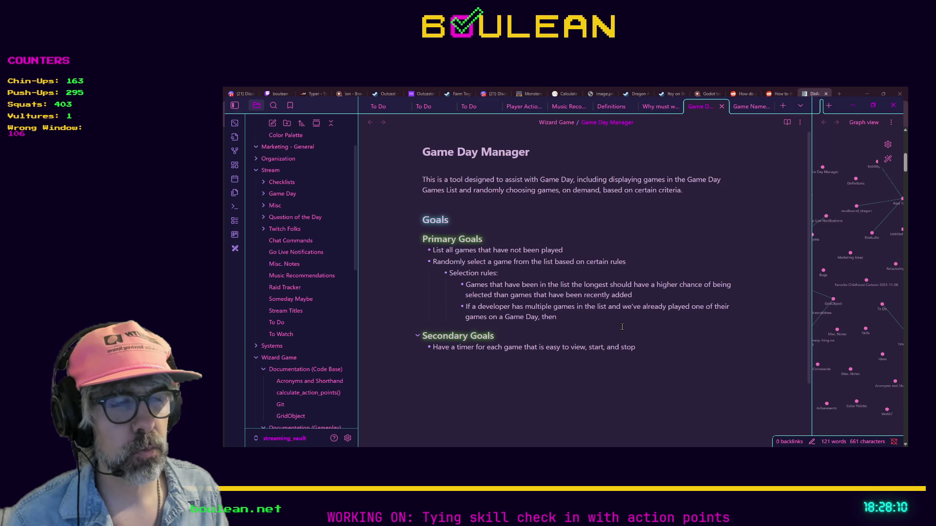
pyautogui.write('should')
pyautogui.write('play a second')
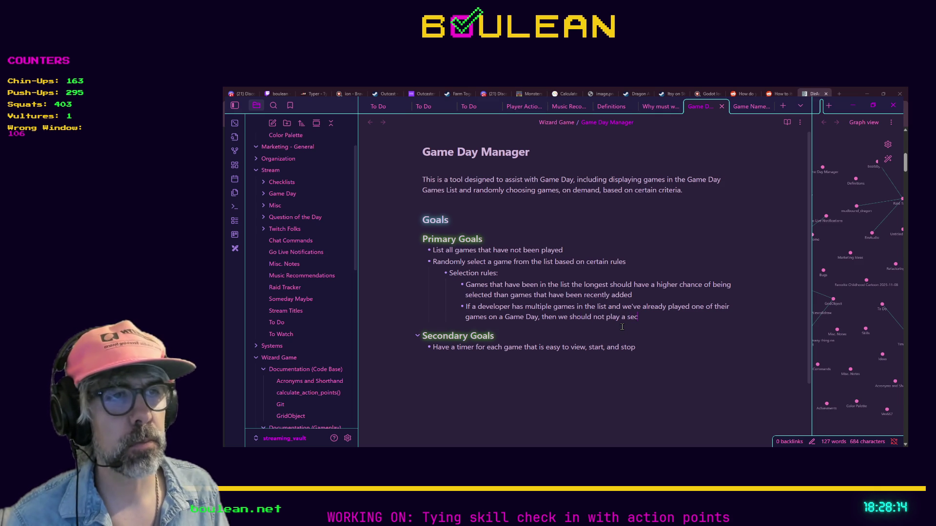
pyautogui.write('ame of thei')
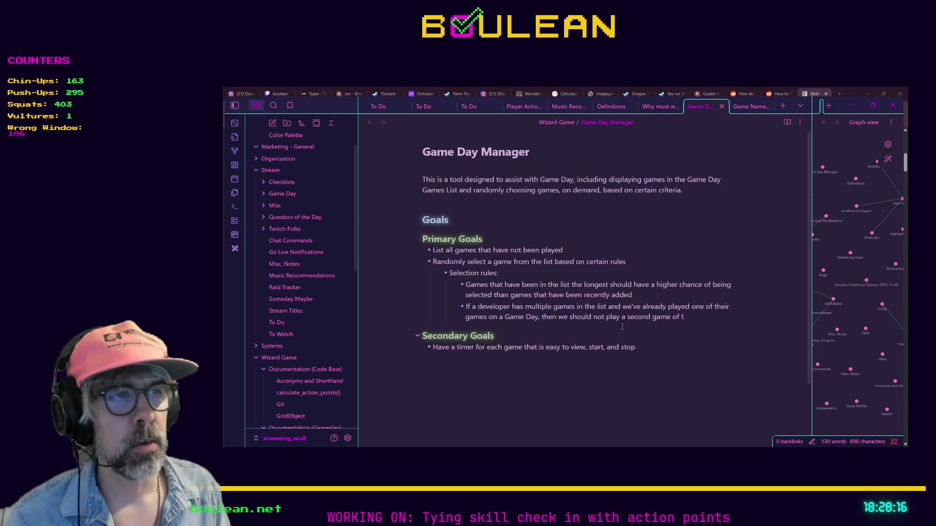
pyautogui.write('until')
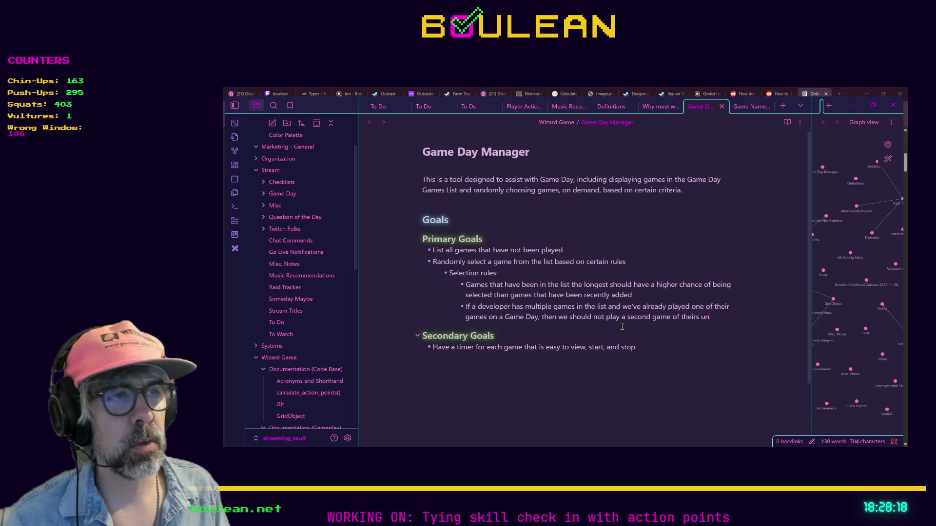
pyautogui.write('each deve')
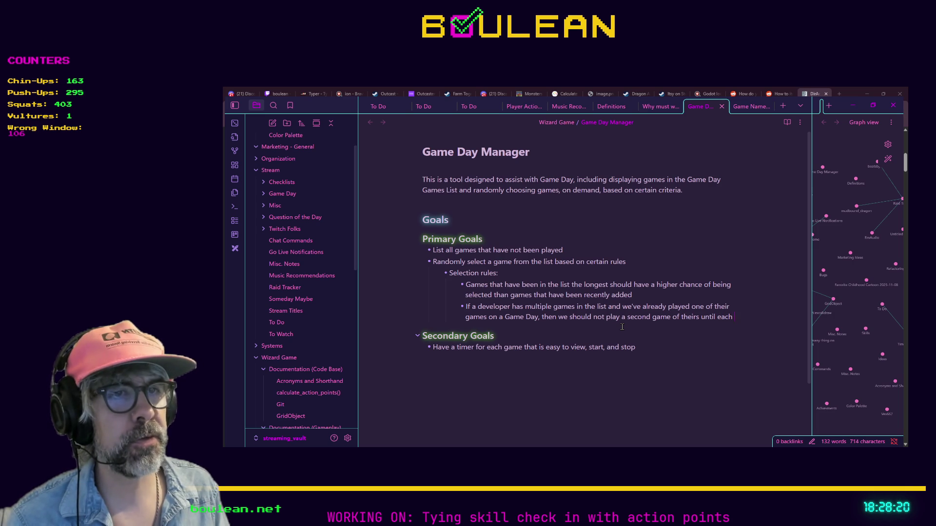
pyautogui.write('in the li')
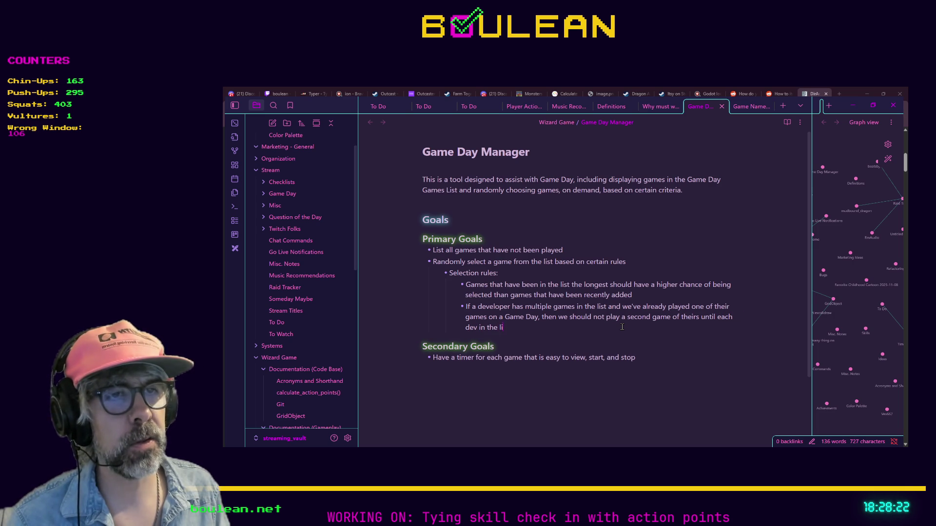
pyautogui.write(' has had one of the')
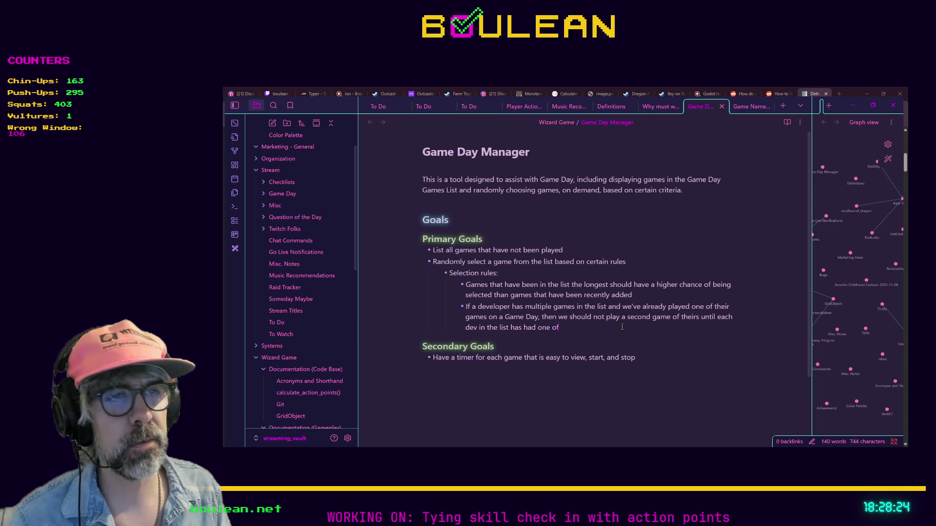
pyautogui.write('ames ')
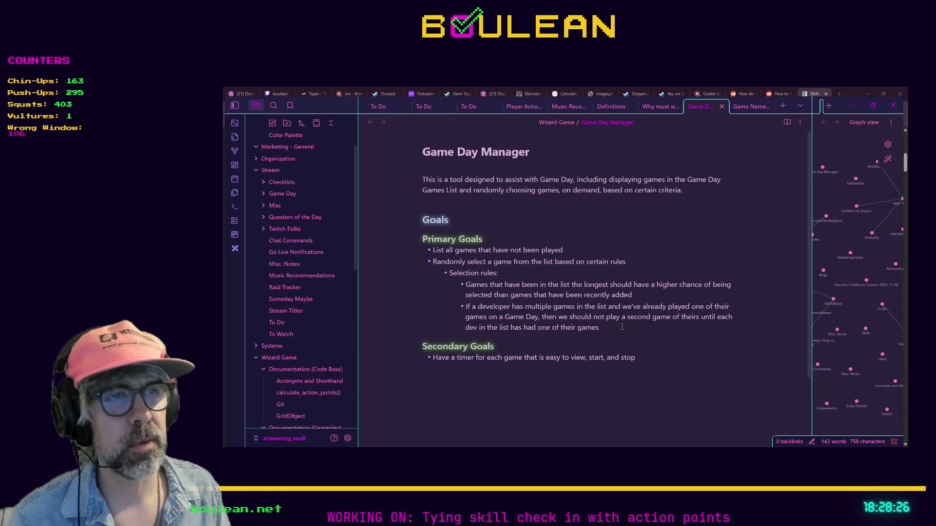
pyautogui.write('played.')
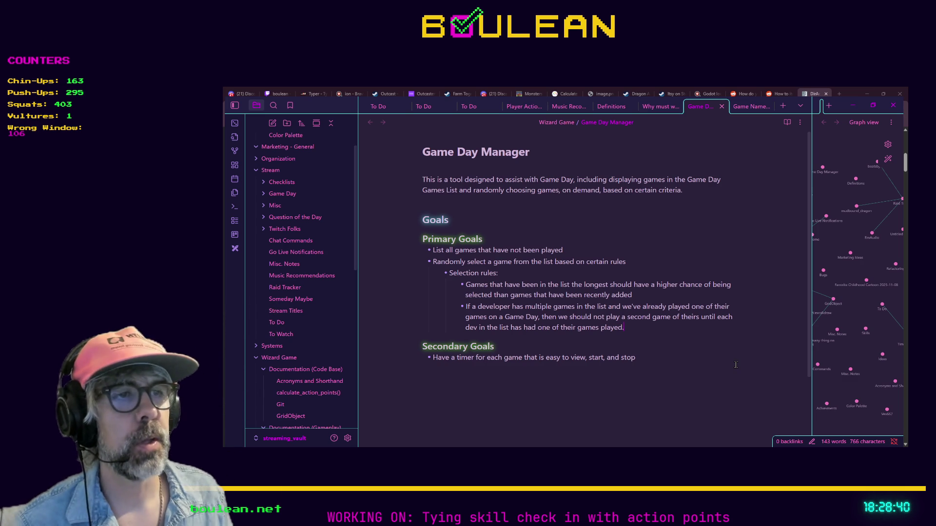
# Step: Add a rule that subscribers will have a higher chance of their game being selected
pyautogui.press('Return')
pyautogui.write('S')
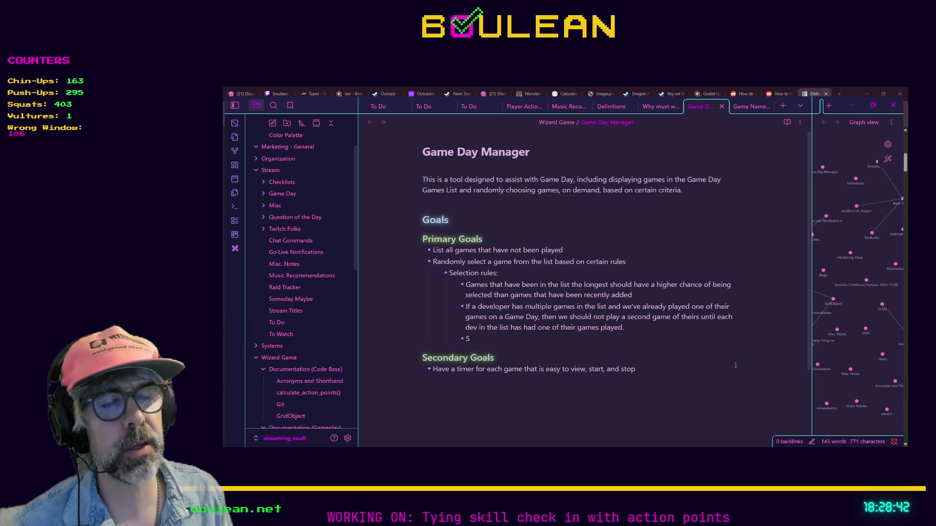
pyautogui.write('yvs')
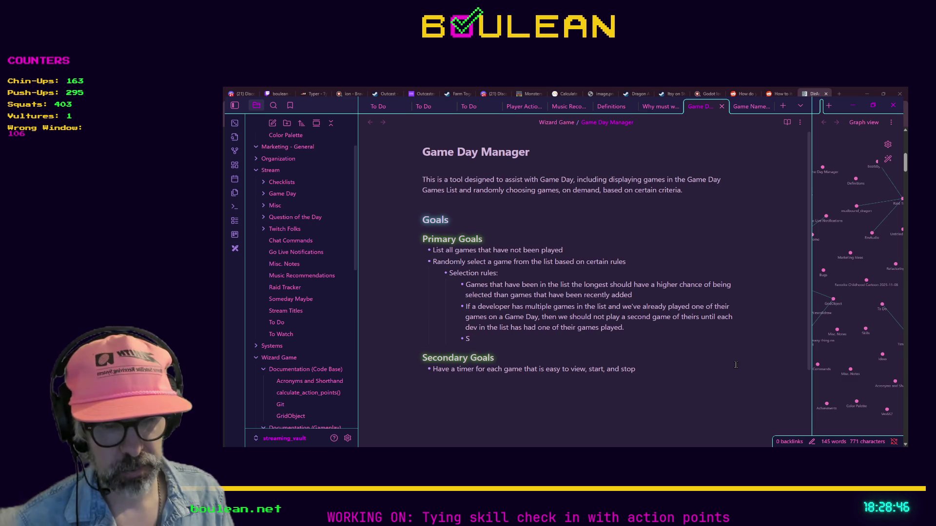
pyautogui.write('ubscribers')
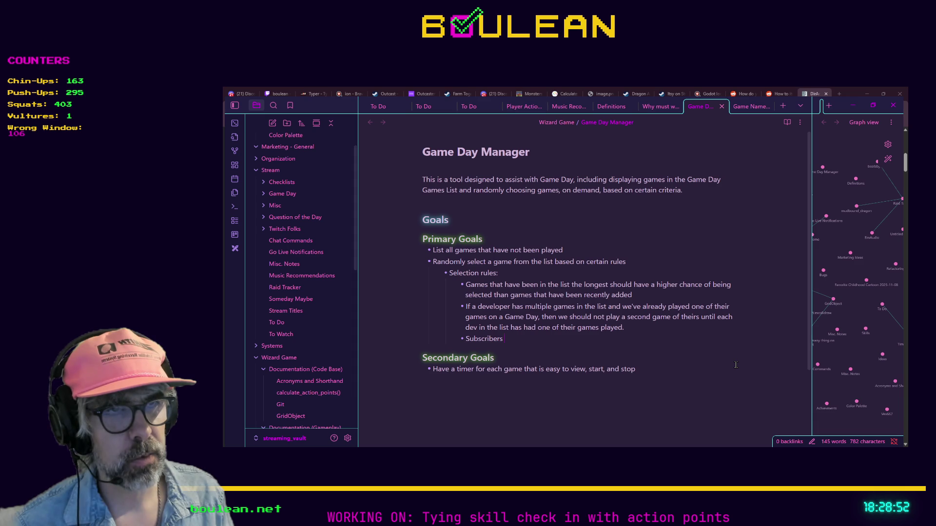
pyautogui.write(' will have')
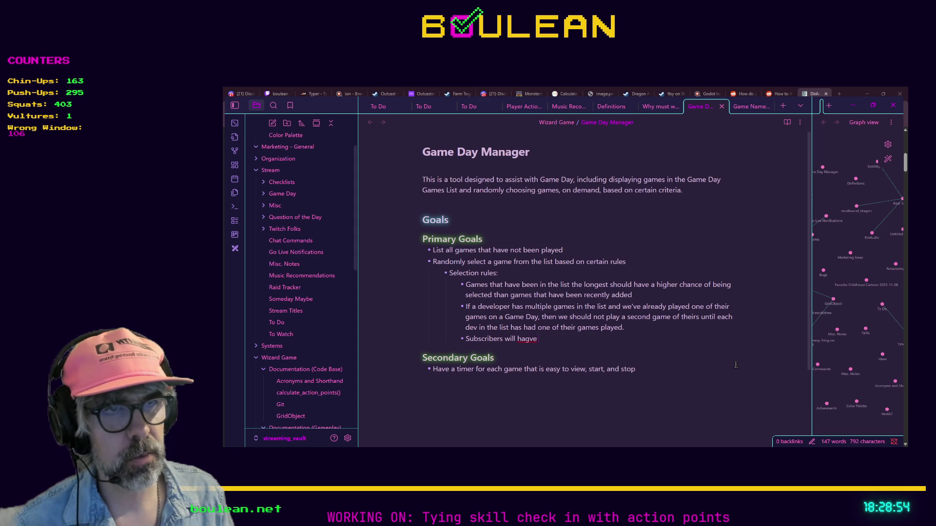
pyautogui.write('lightly hig')
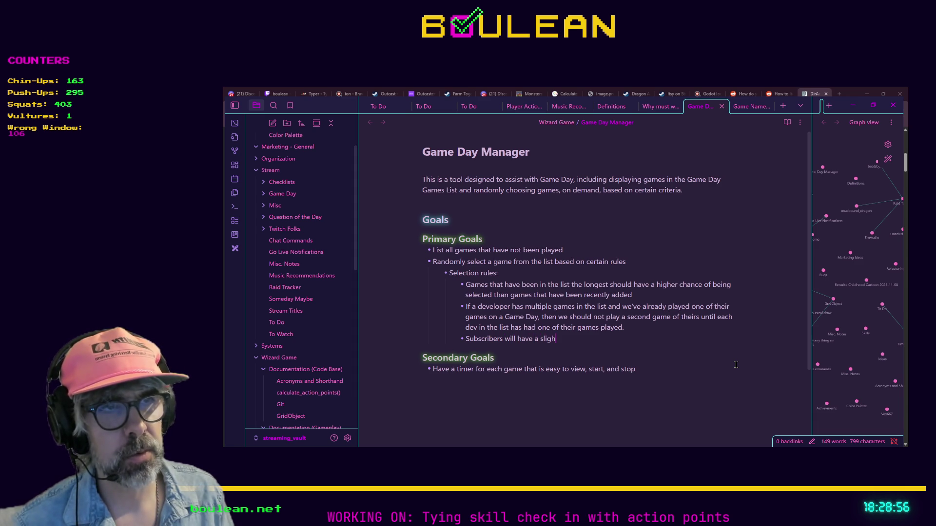
pyautogui.write('her chance')
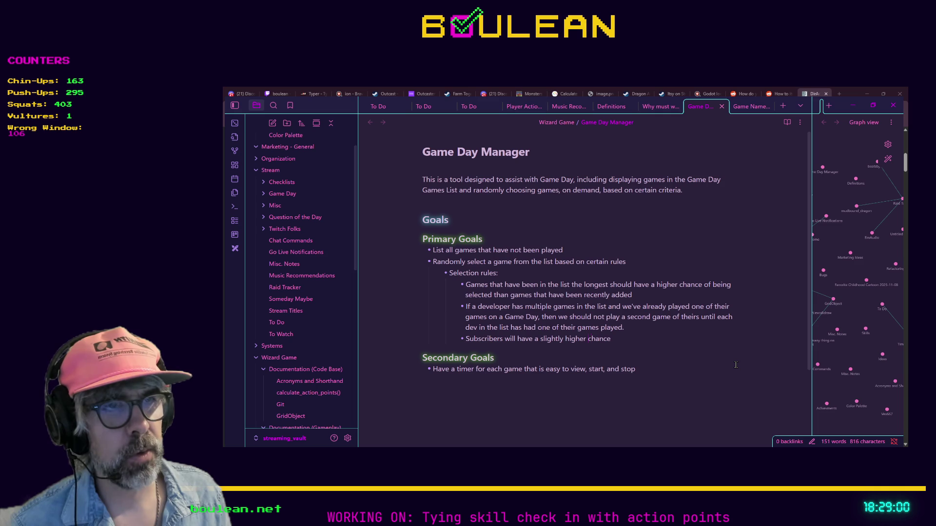
pyautogui.hotkey('ctrl', 'Left')
pyautogui.hotkey('ctrl', 'Left')
pyautogui.hotkey('ctrl', 'shift', 'Left')
pyautogui.press('BackSpace')
pyautogui.press('End')
pyautogui.write('f b')
pyautogui.press('BackSpace')
pyautogui.press('BackSpace')
pyautogui.write('their game ')
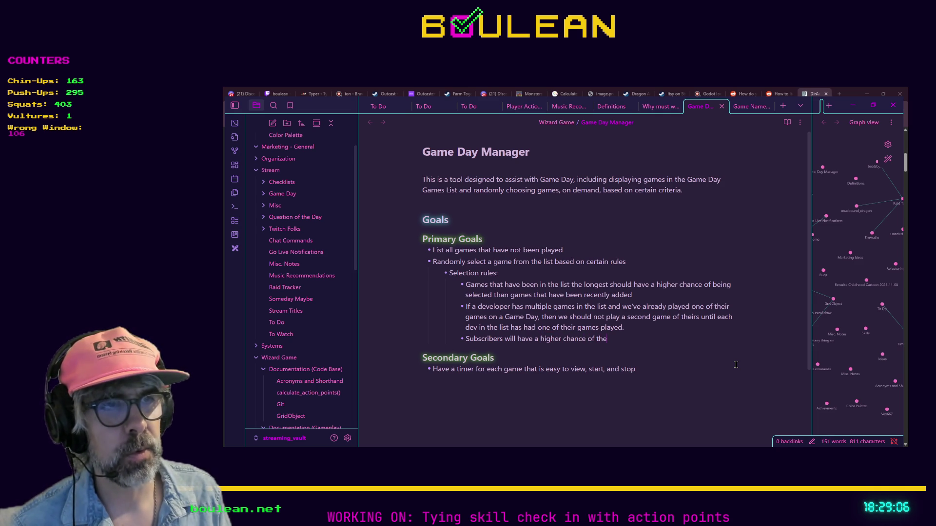
pyautogui.write('being selecte')
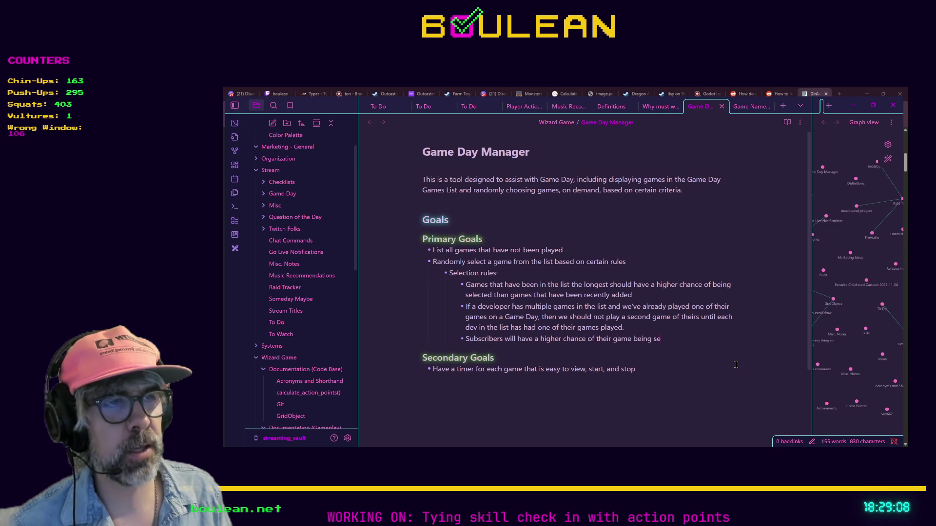
pyautogui.write('d')
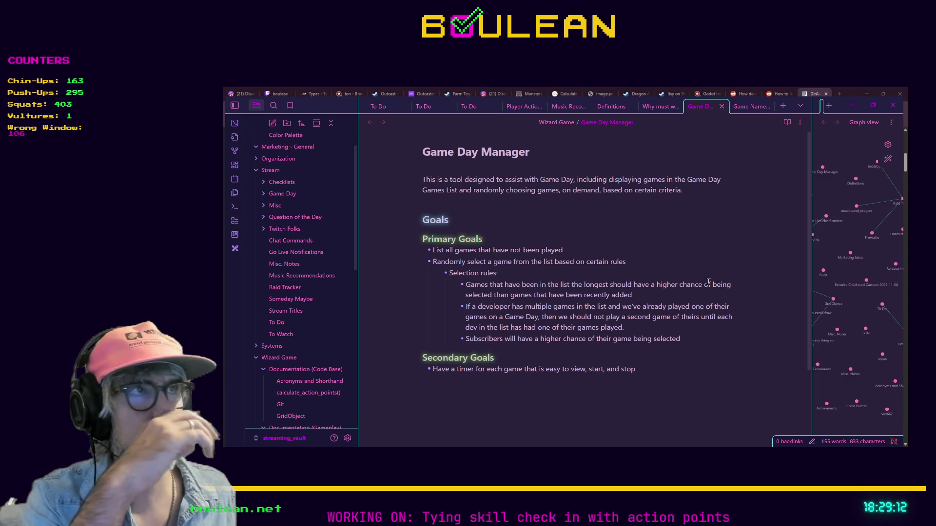
# Step: Minimize Obsidian to read the DirAccess directory-iteration example, then go back to Godot
pyautogui.click(851, 100)
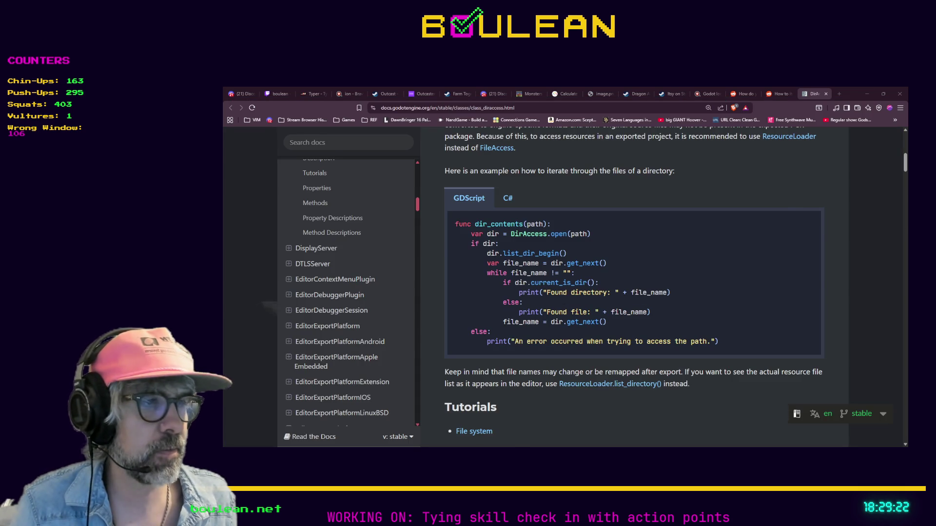
pyautogui.hotkey('alt', 'Tab')
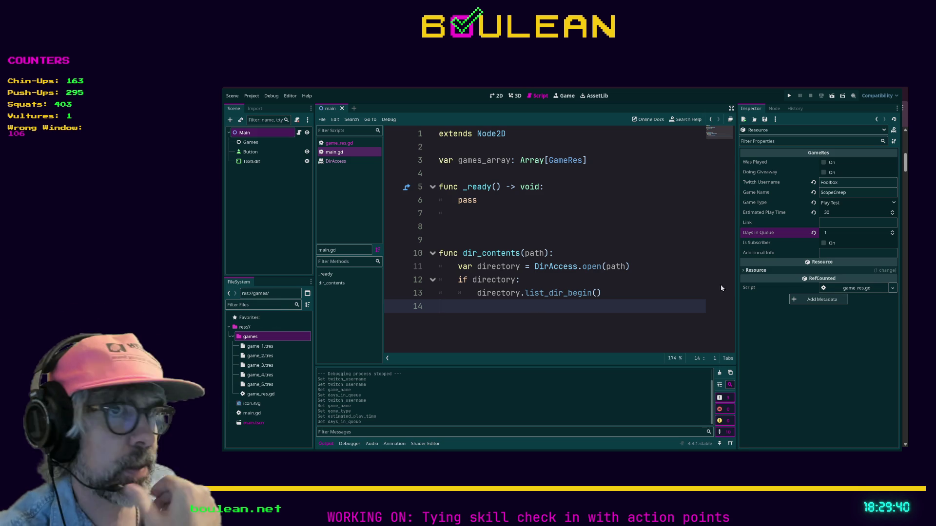
# Step: Look up the list_dir_begin documentation from main.gd's dir_contents function
pyautogui.click(564, 277)
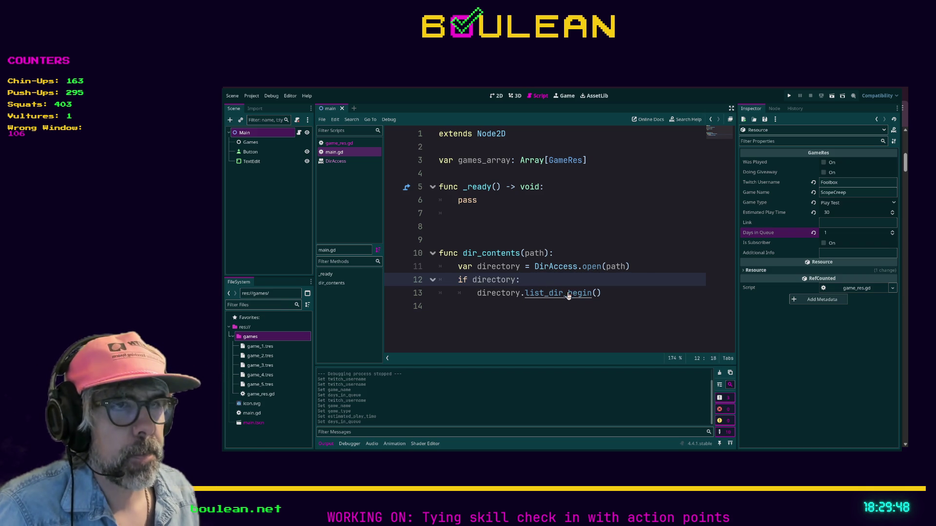
pyautogui.click(334, 161)
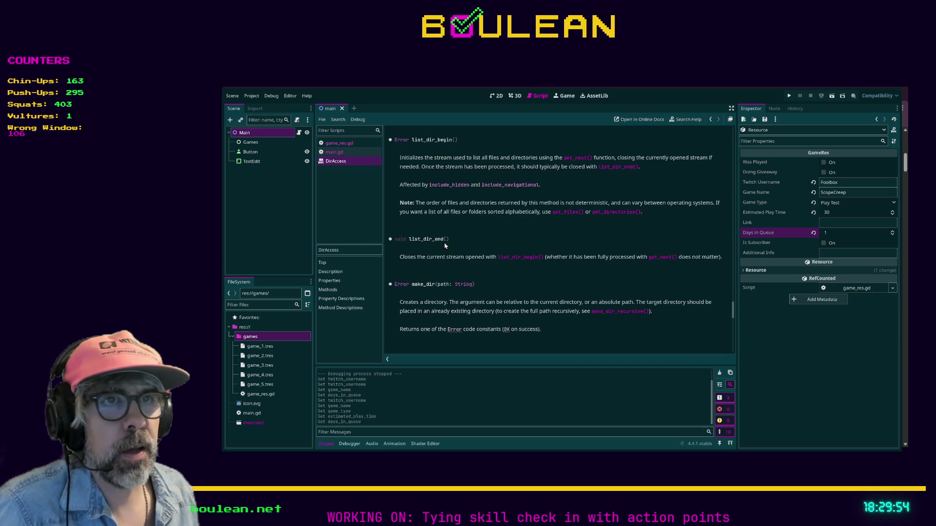
pyautogui.click(347, 144)
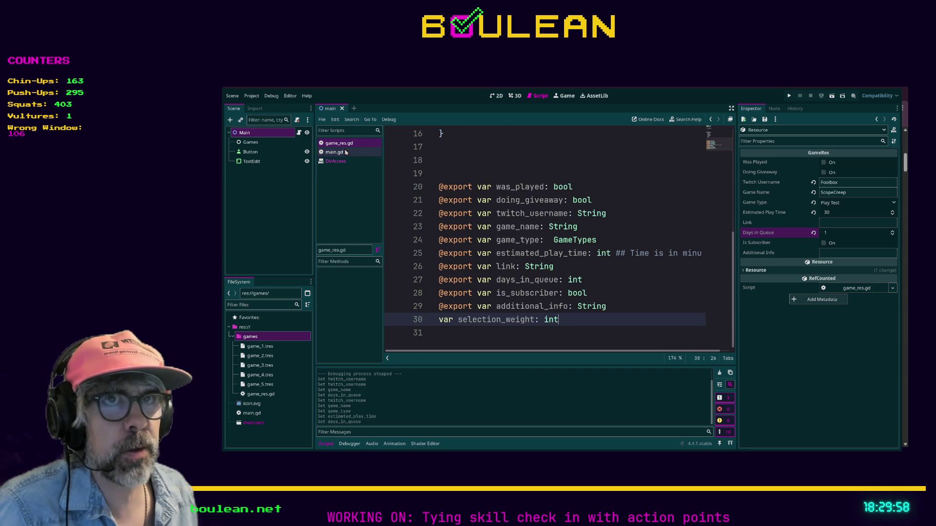
pyautogui.click(345, 152)
# Step: Add line 14 'var file_name: = directory.get_next()' after list_dir_begin() in main.gd
pyautogui.click(614, 292)
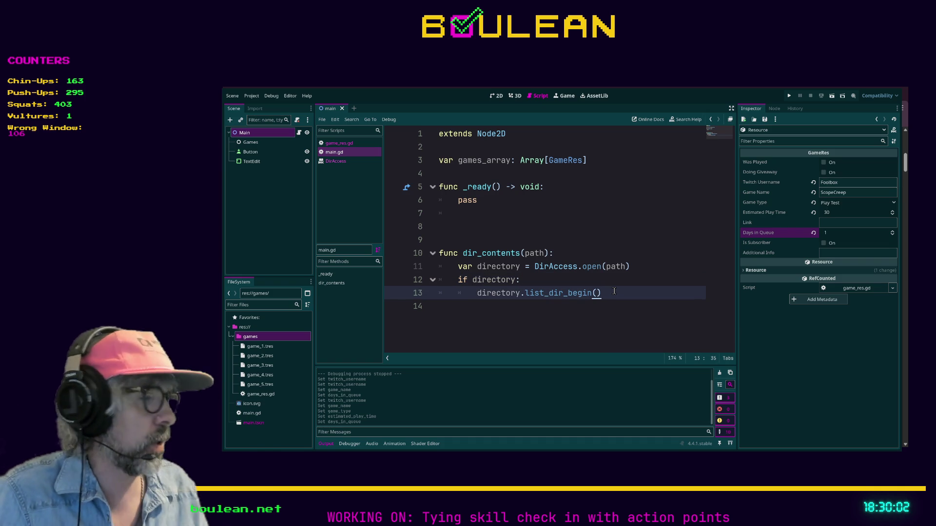
pyautogui.press('Return')
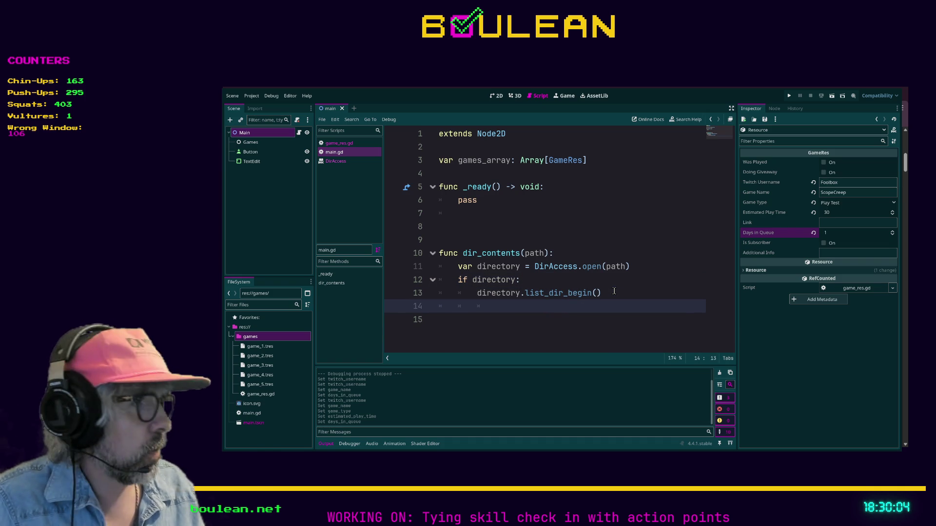
pyautogui.write('var file_name ')
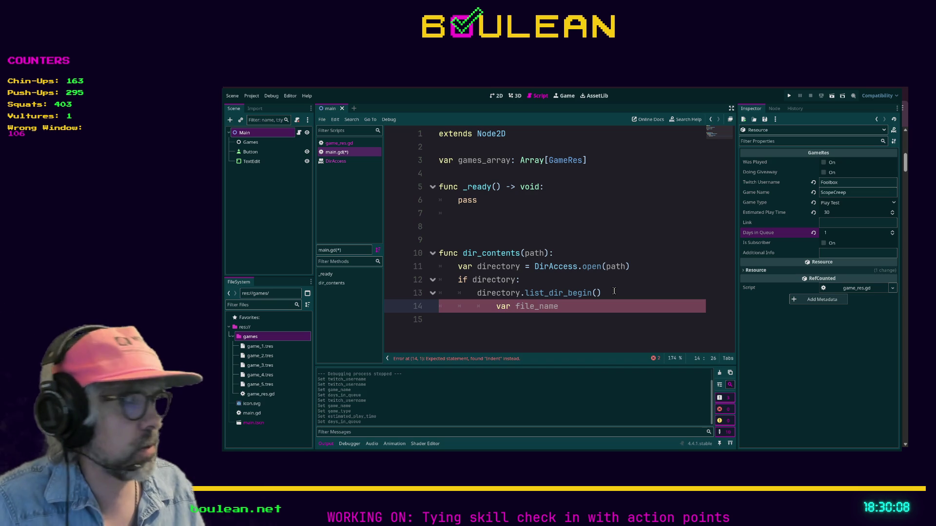
pyautogui.write('= dir')
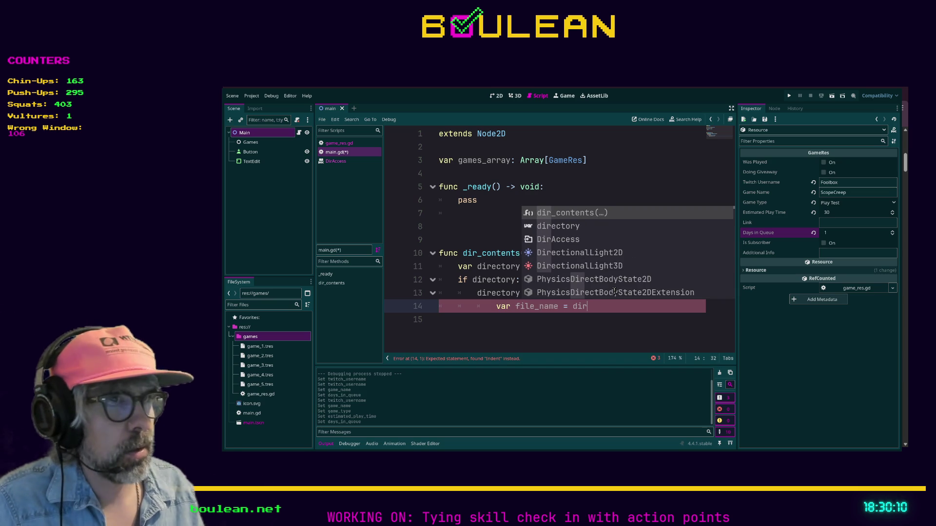
pyautogui.write('.get_next')
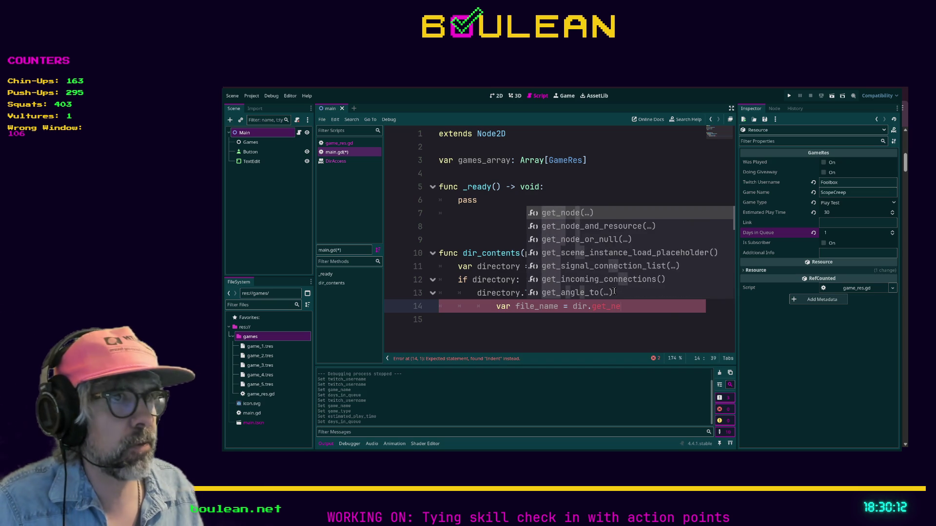
pyautogui.write('()')
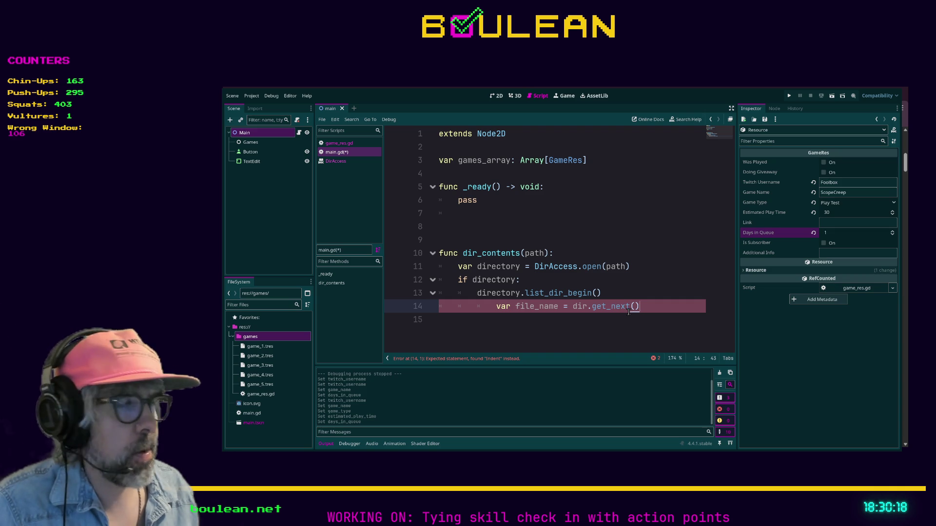
pyautogui.click(587, 307)
pyautogui.write('ect')
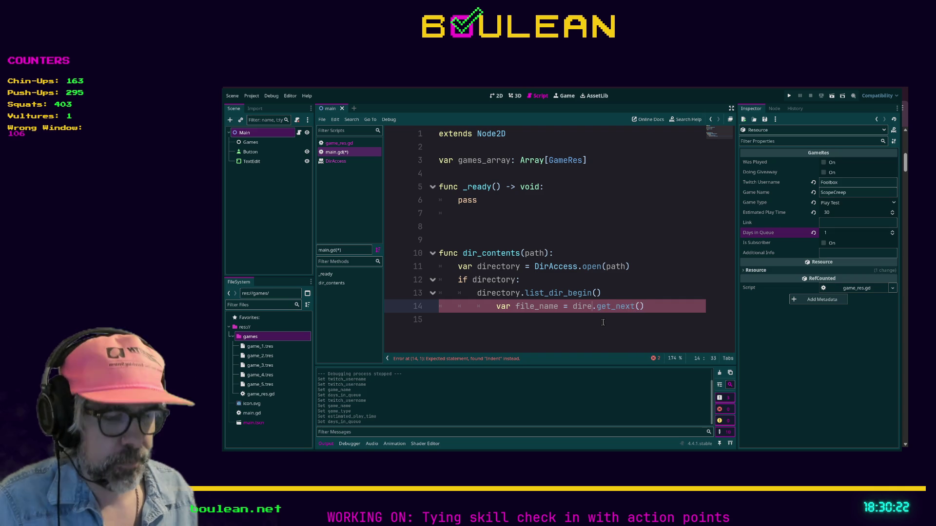
pyautogui.write('ory')
pyautogui.click(579, 316)
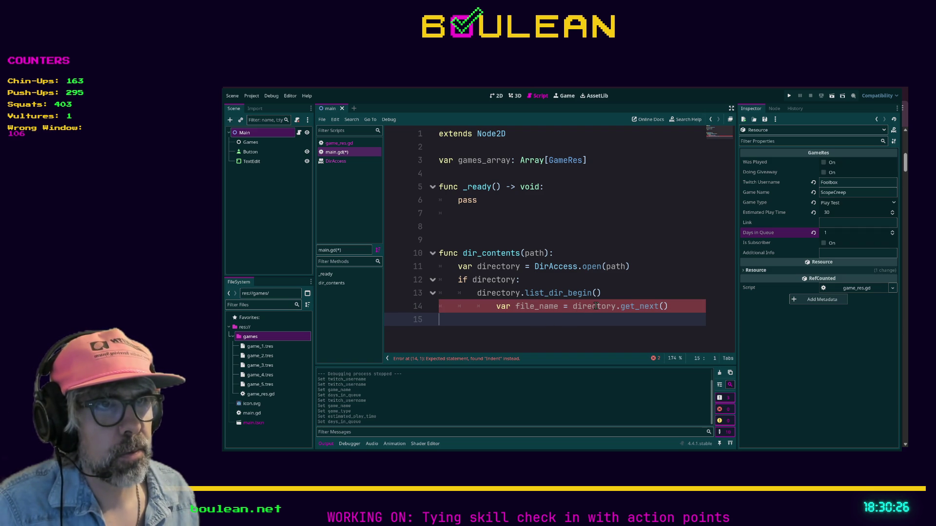
pyautogui.click(559, 307)
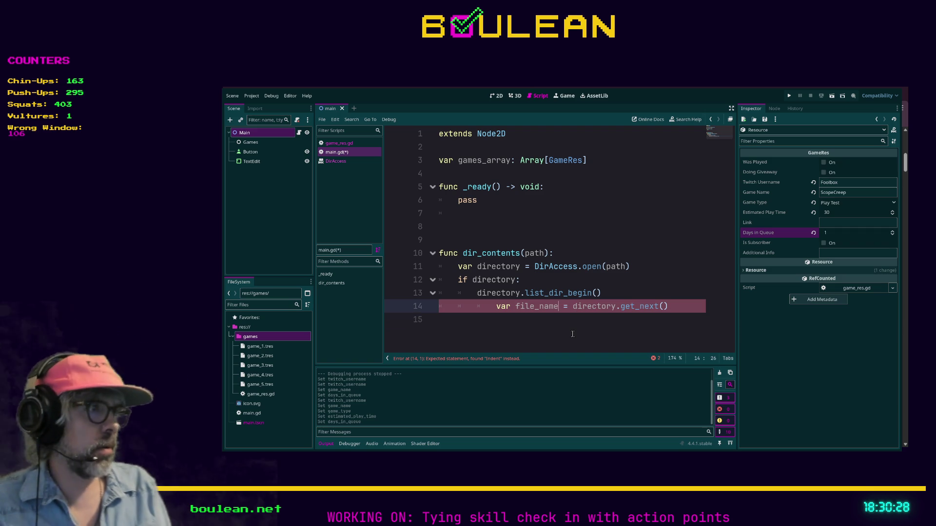
pyautogui.write(':')
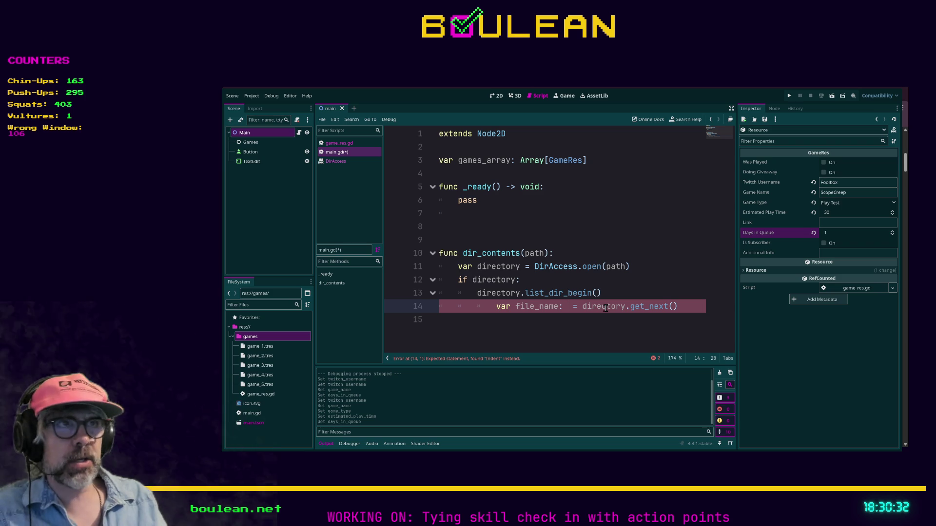
pyautogui.hotkey('alt', 'Tab')
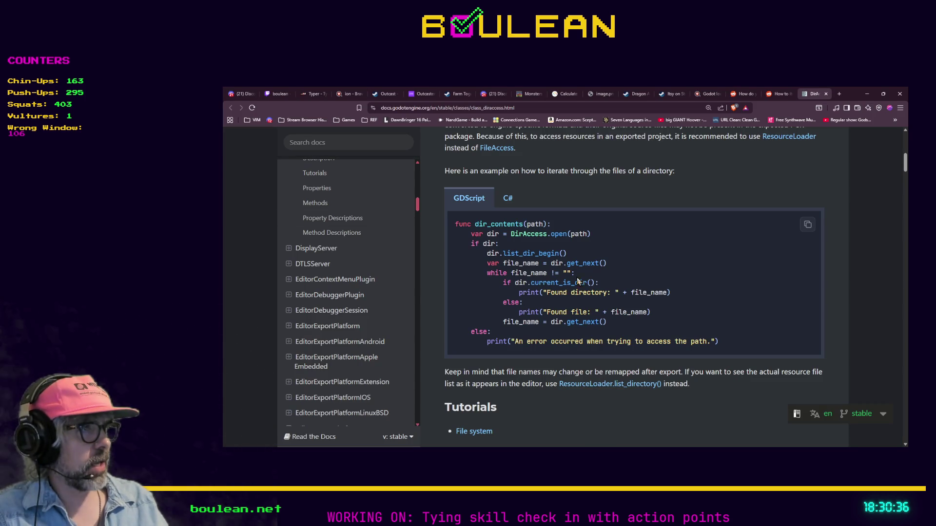
# Step: Highlight the list_dir_begin loop and file_name declaration in the GDScript DirAccess example
pyautogui.moveTo(579, 281); pyautogui.dragTo(484, 253)
pyautogui.click(504, 264)
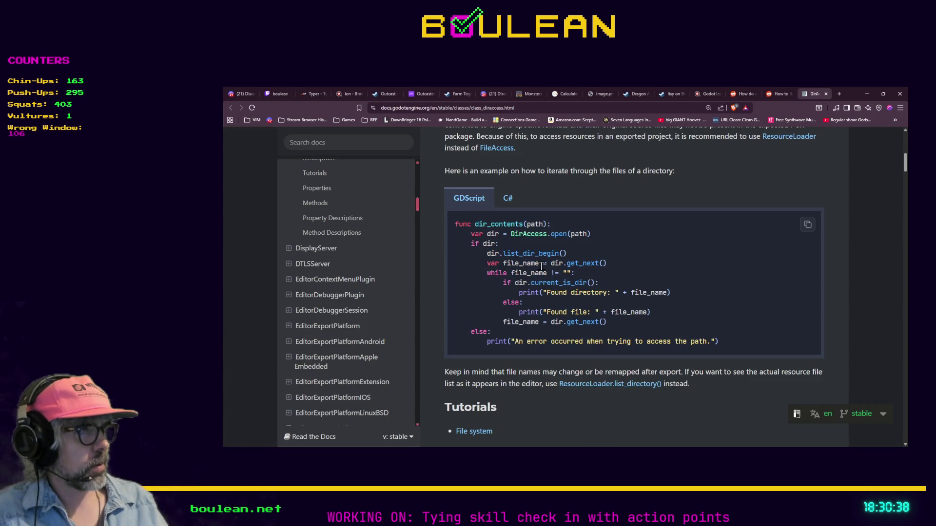
pyautogui.moveTo(541, 263); pyautogui.dragTo(500, 264)
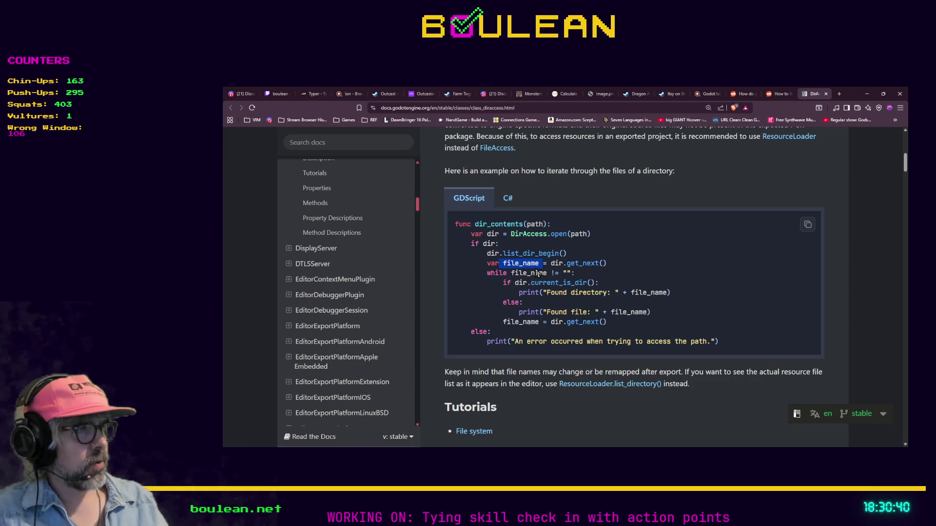
pyautogui.click(537, 262)
pyautogui.click(502, 263)
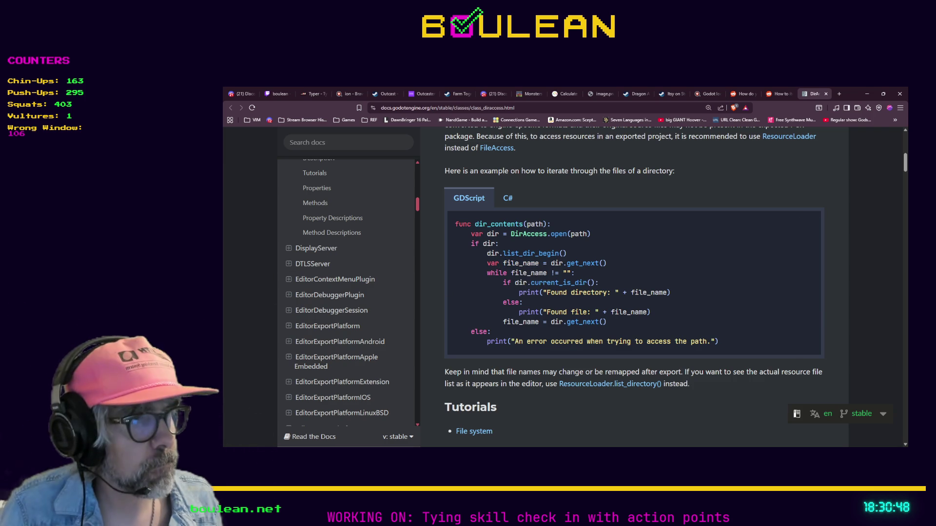
pyautogui.hotkey('alt', 'Tab')
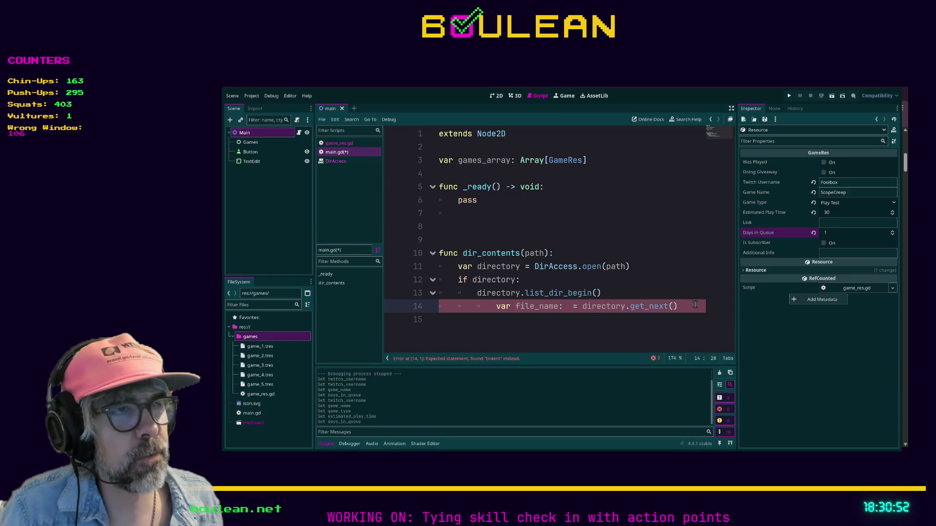
# Step: Move the caret back before line 14's colon and bring up the C# DirContents example
pyautogui.press('Left')
pyautogui.press('Left')
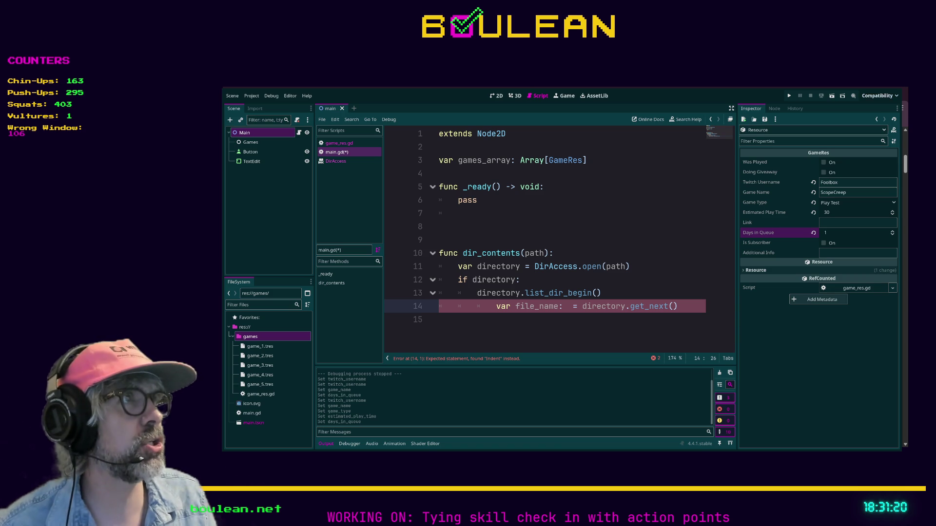
pyautogui.hotkey('alt', 'Tab')
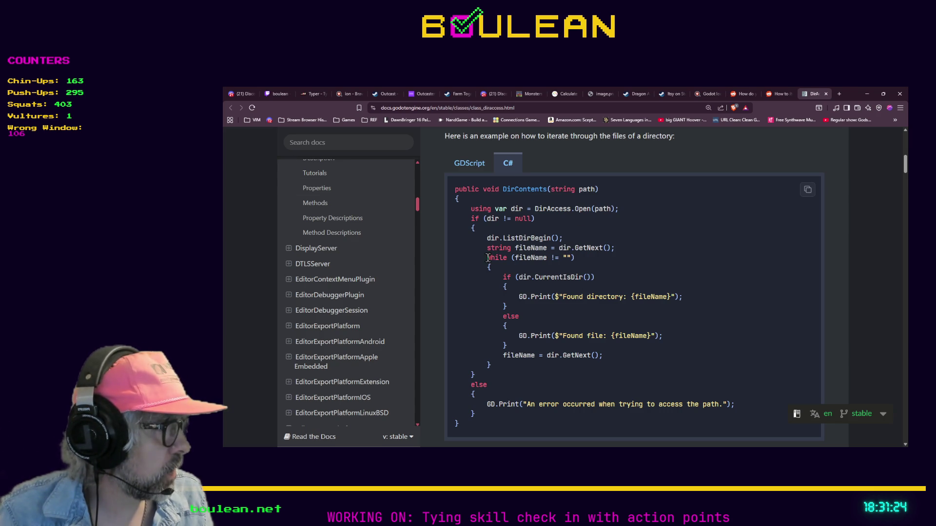
# Step: Inspect the C# example's string fileName declaration, zooming the docs page in twice
pyautogui.moveTo(486, 248)
pyautogui.mouseDown()
pyautogui.moveTo(614, 248)
pyautogui.moveTo(482, 250)
pyautogui.mouseUp()
pyautogui.click(614, 248)
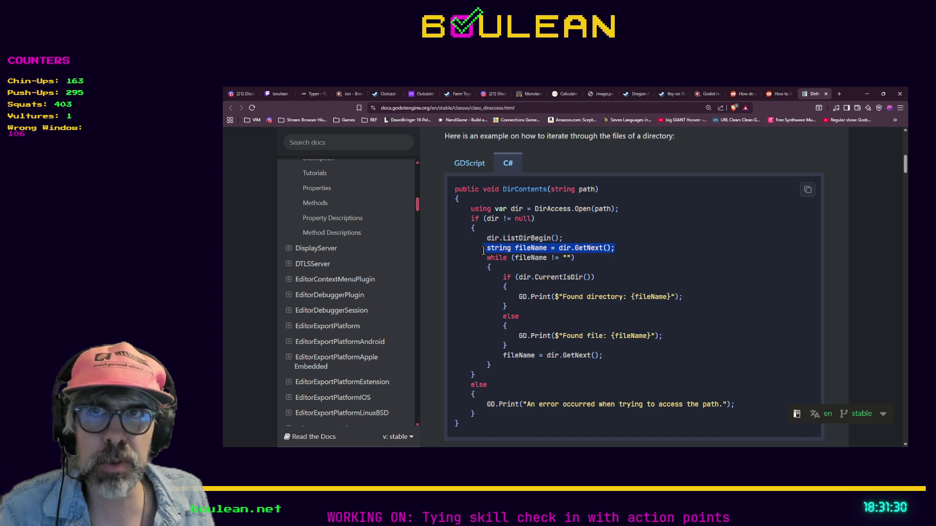
pyautogui.hotkey('ctrl', '+')
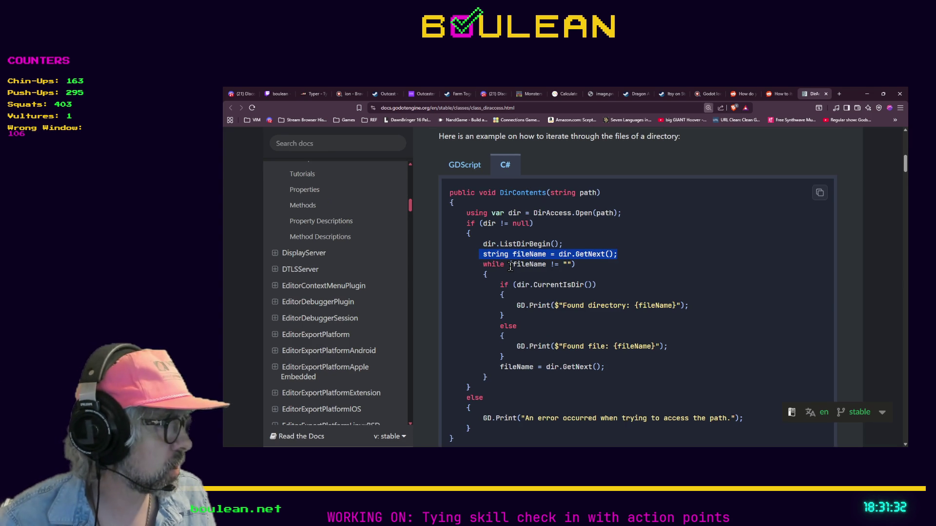
pyautogui.hotkey('ctrl', '+')
pyautogui.scroll(-2, 559, 246)
pyautogui.click(628, 213)
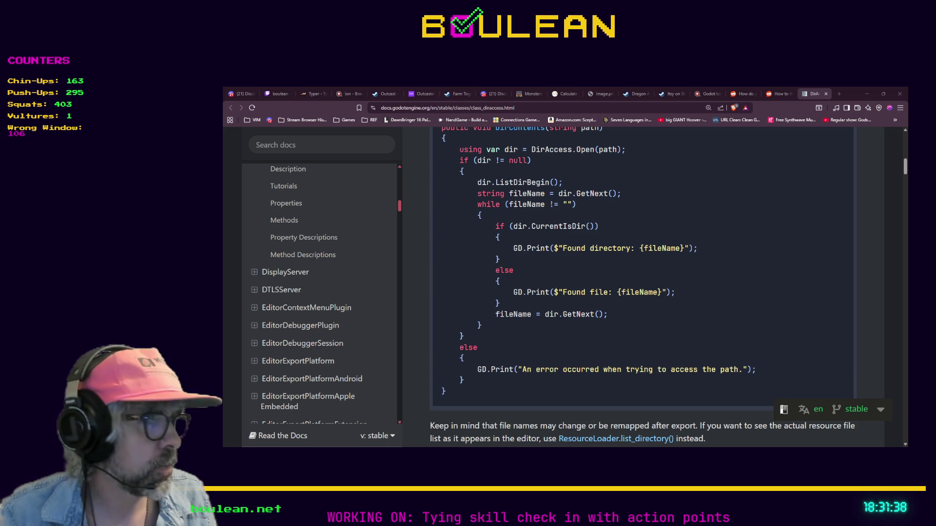
pyautogui.hotkey('alt', 'Tab')
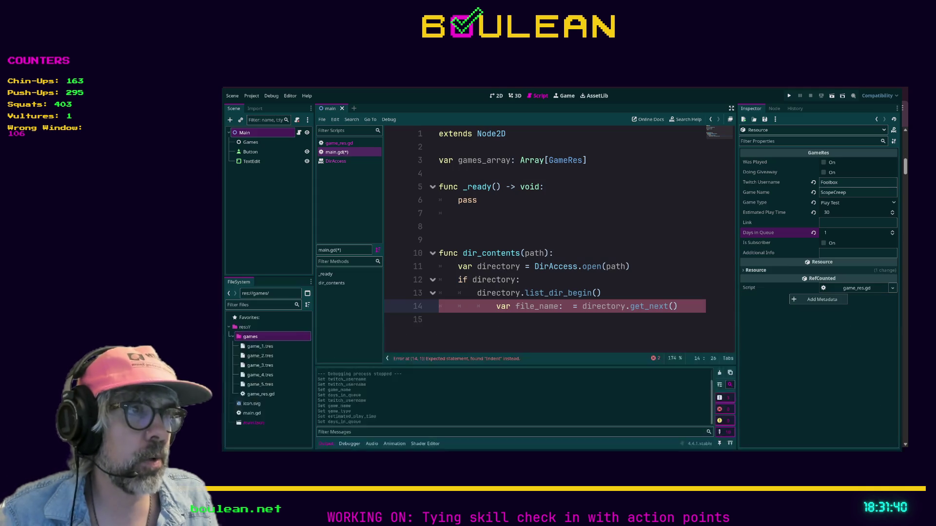
# Step: Make line 14 'var file_name: String = directory.get_next()' and remove its extra indentation
pyautogui.write(': String')
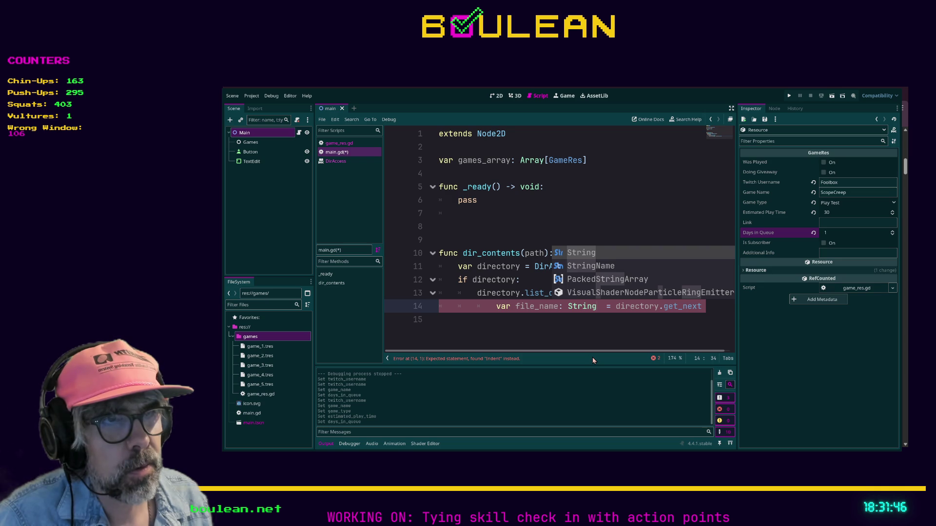
pyautogui.press('Home')
pyautogui.press('BackSpace')
pyautogui.press('End')
pyautogui.write('()')
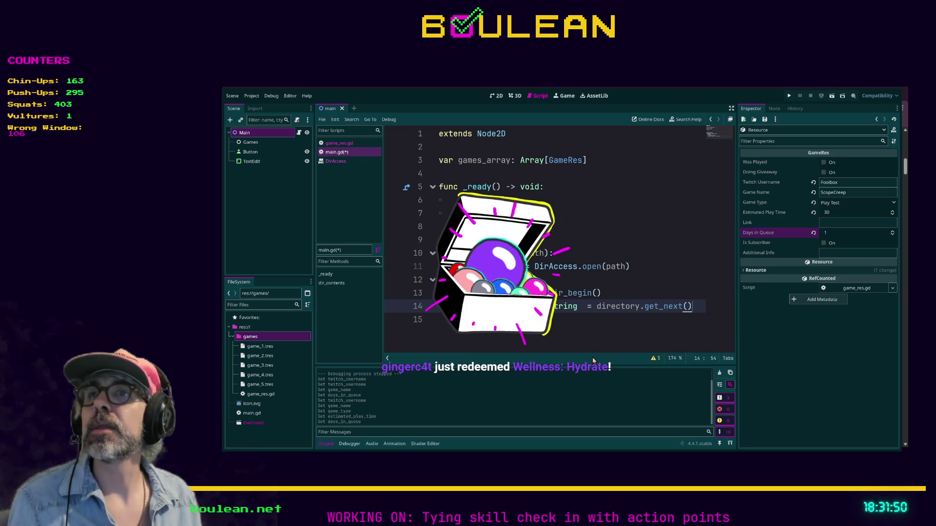
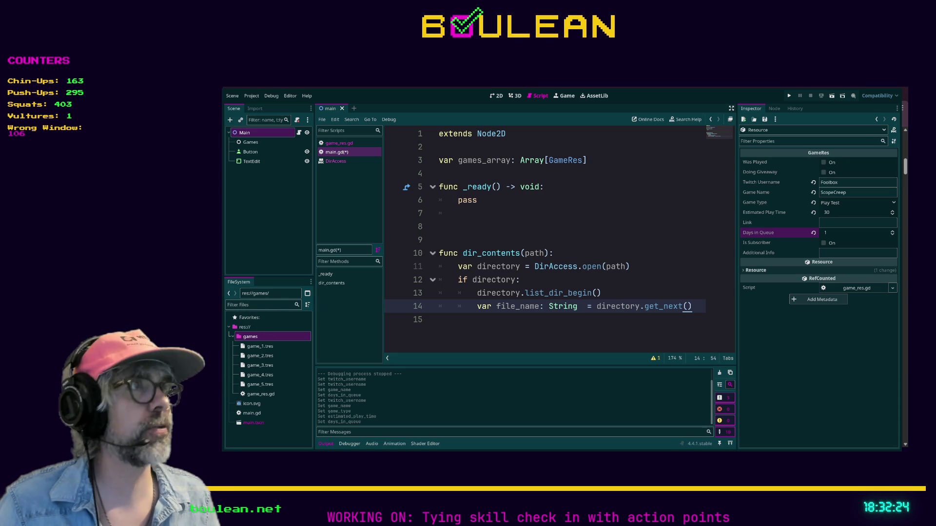
# Step: Open the DirAccess reference for get_next from dir_contents and browse the docs
pyautogui.click(659, 252)
pyautogui.keyDown('ctrl'); pyautogui.click(657, 307); pyautogui.keyUp('ctrl')
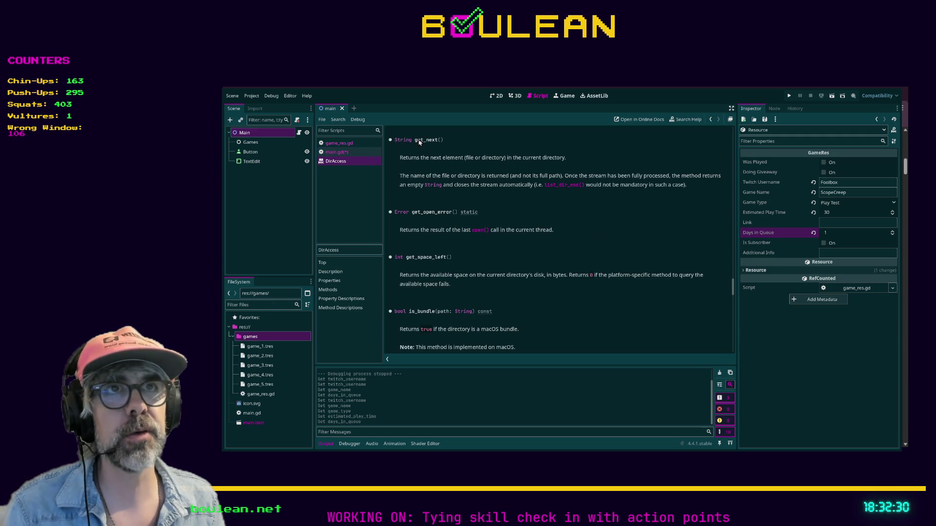
pyautogui.scroll(-1, 410, 144)
pyautogui.scroll(3, 407, 144)
pyautogui.scroll(2, 419, 148)
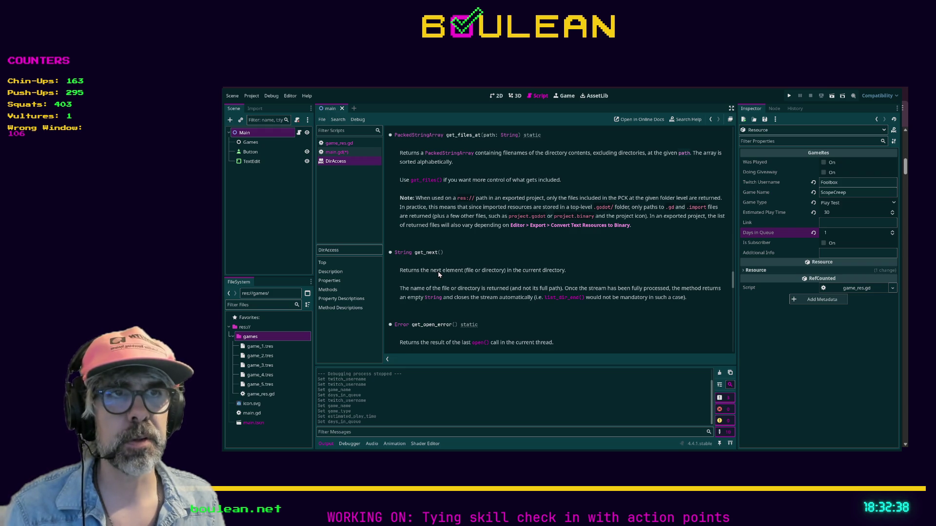
pyautogui.scroll(-1, 448, 265)
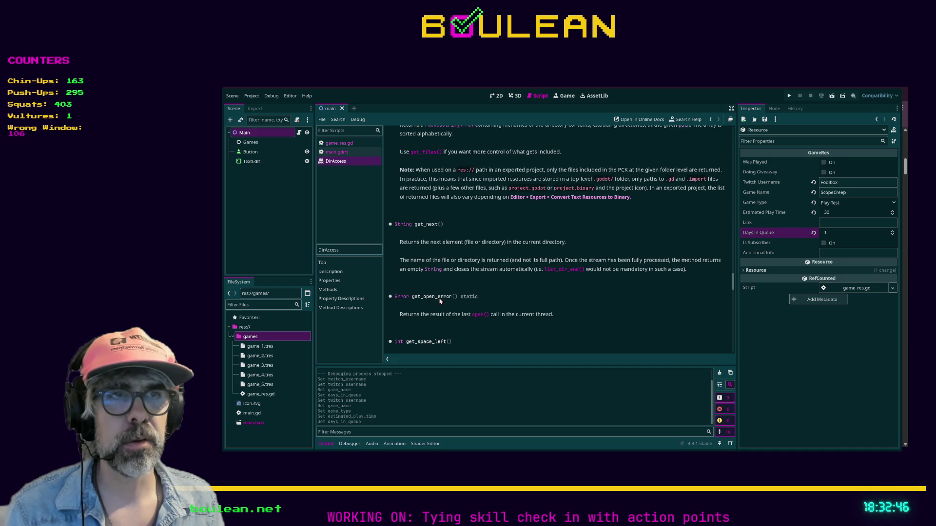
# Step: Highlight the get_next() heading in the DirAccess docs, then go back to main.gd
pyautogui.scroll(-1, 397, 344)
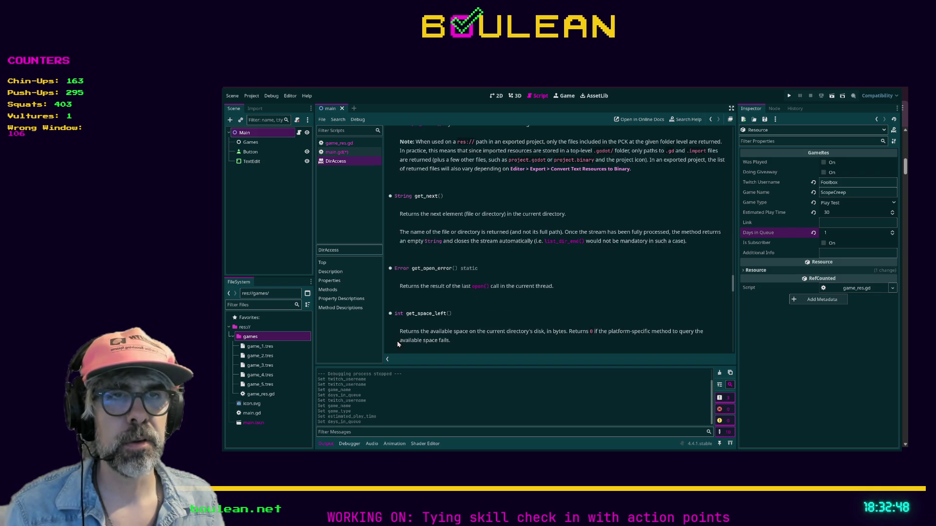
pyautogui.scroll(1, 470, 300)
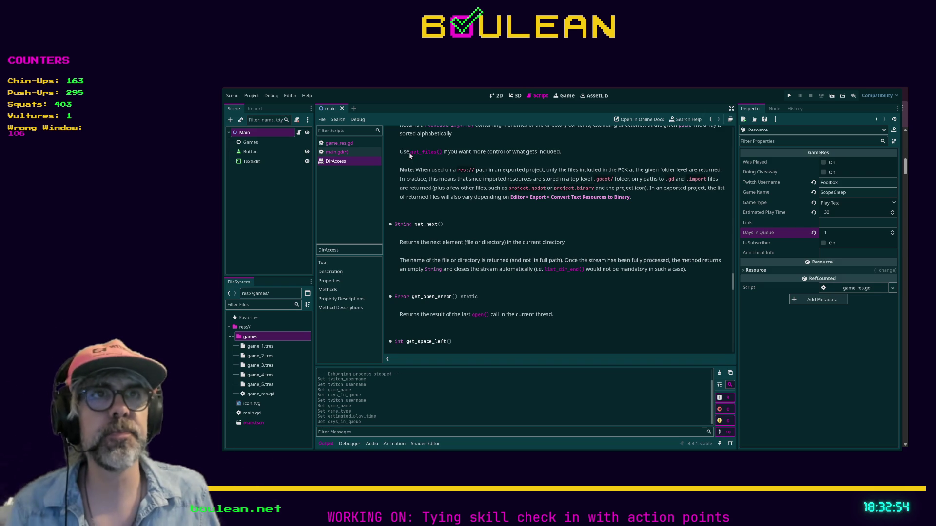
pyautogui.scroll(4, 430, 172)
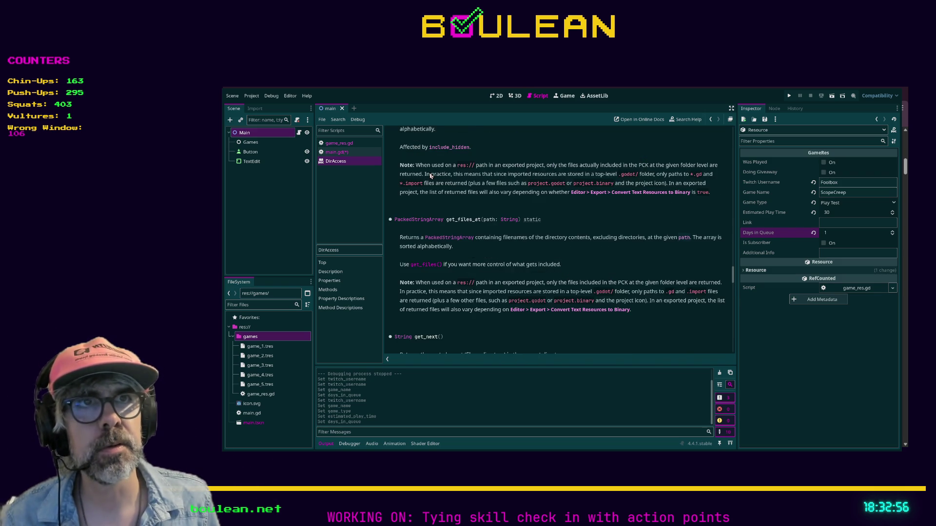
pyautogui.scroll(-1, 417, 248)
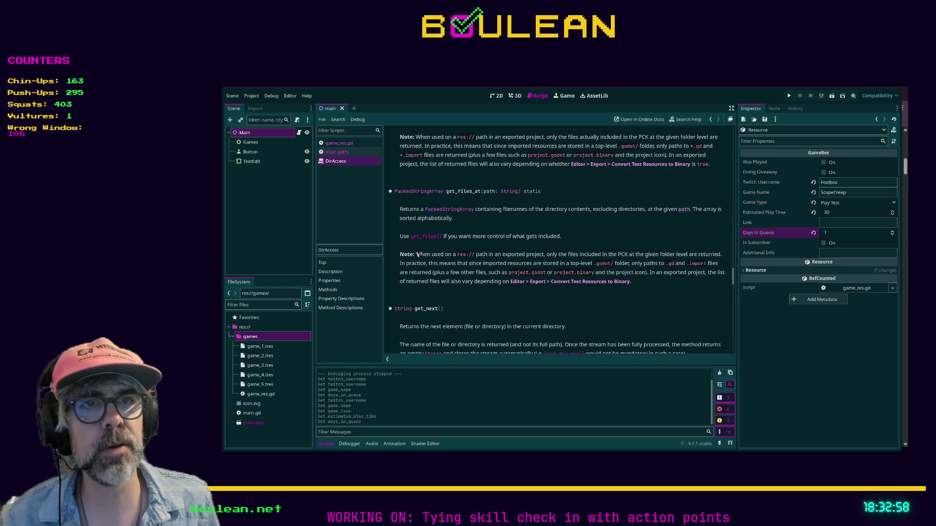
pyautogui.scroll(-2, 418, 249)
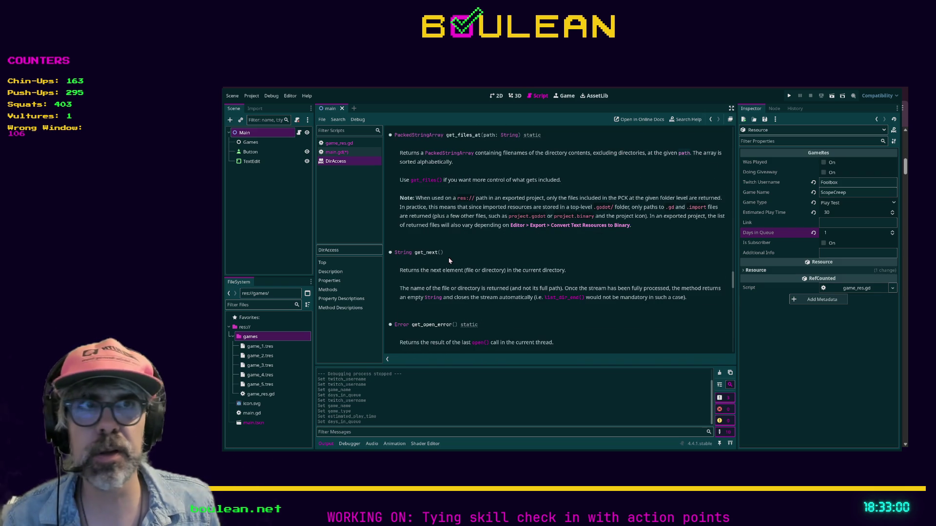
pyautogui.moveTo(443, 253); pyautogui.dragTo(390, 253)
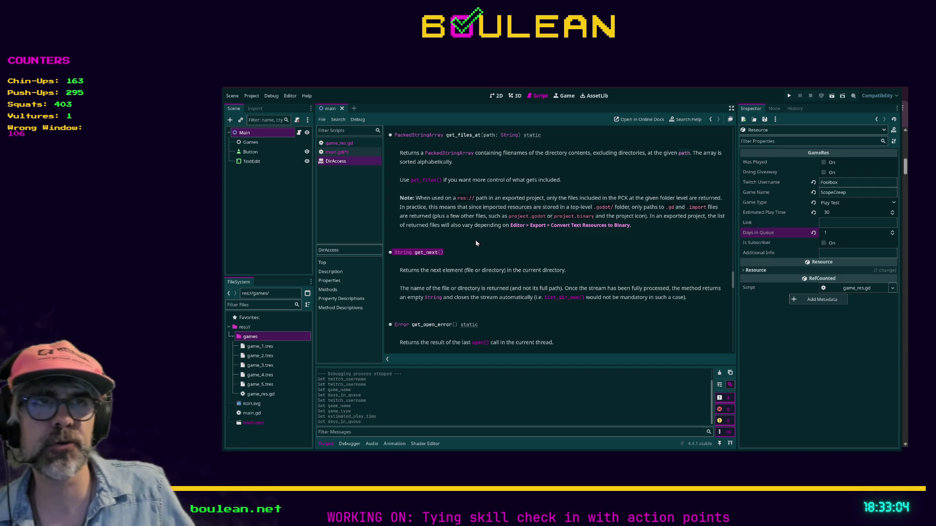
pyautogui.click(361, 152)
# Step: Indent empty line 15 below get_next into the if block's body
pyautogui.click(553, 315)
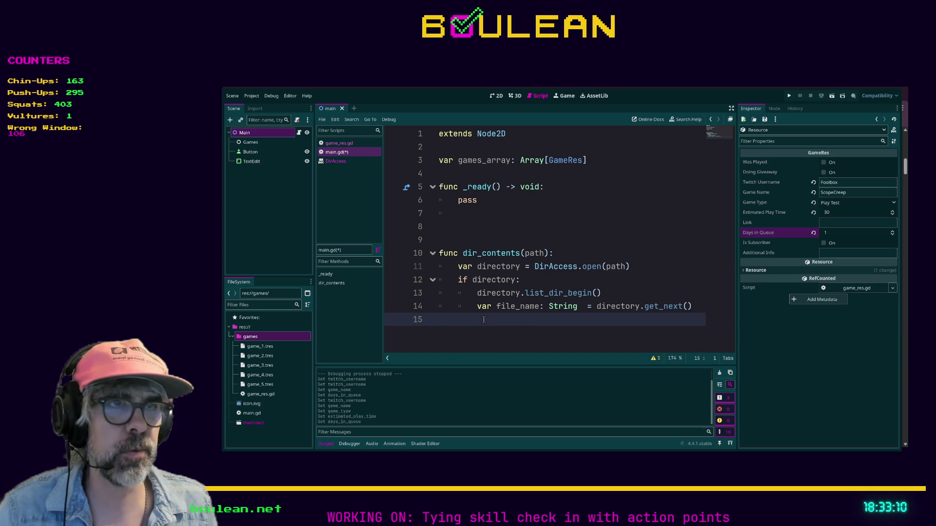
pyautogui.press('Tab')
pyautogui.press('Tab')
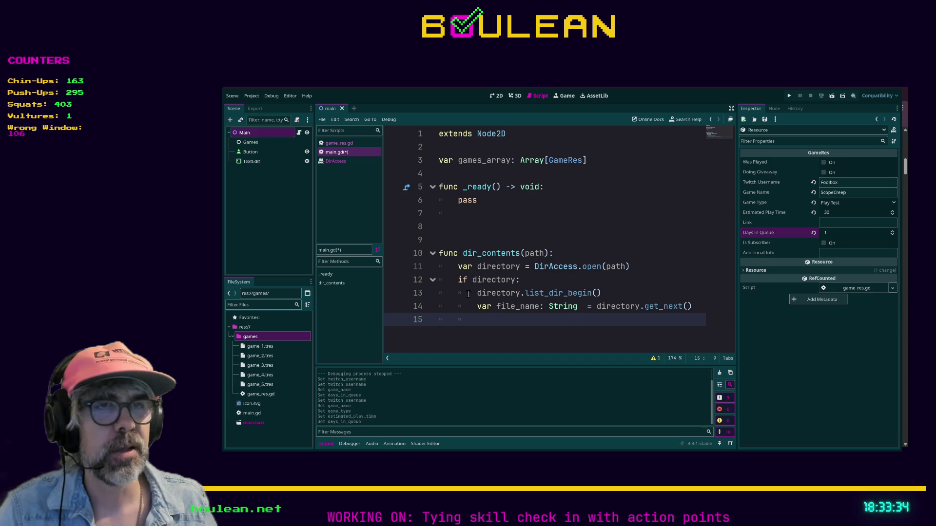
# Step: Add a new function 'func error_test() -> Error:' with a pass placeholder body
pyautogui.press('Return')
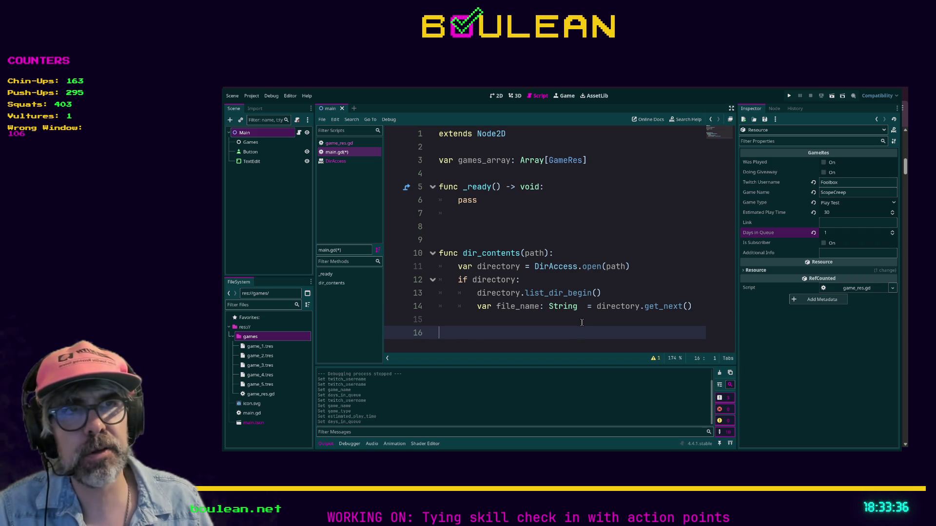
pyautogui.write('func error_test')
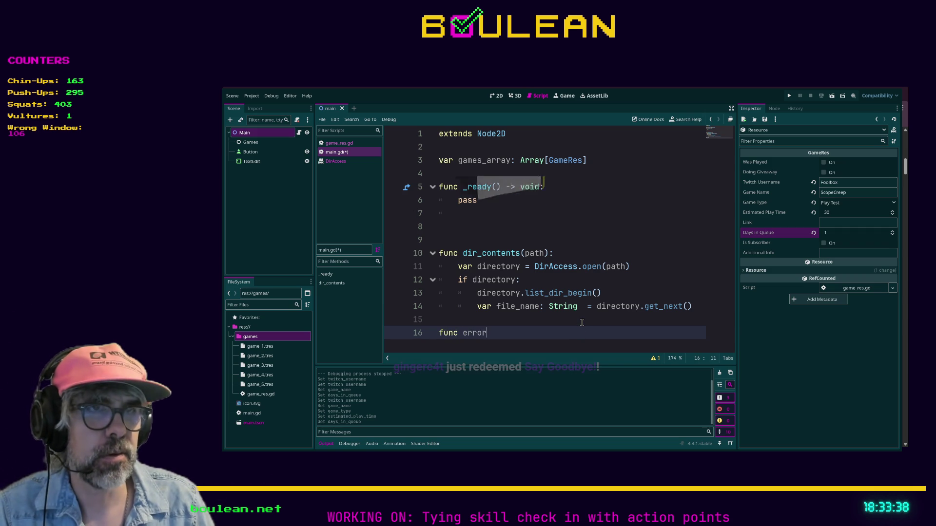
pyautogui.write('() -')
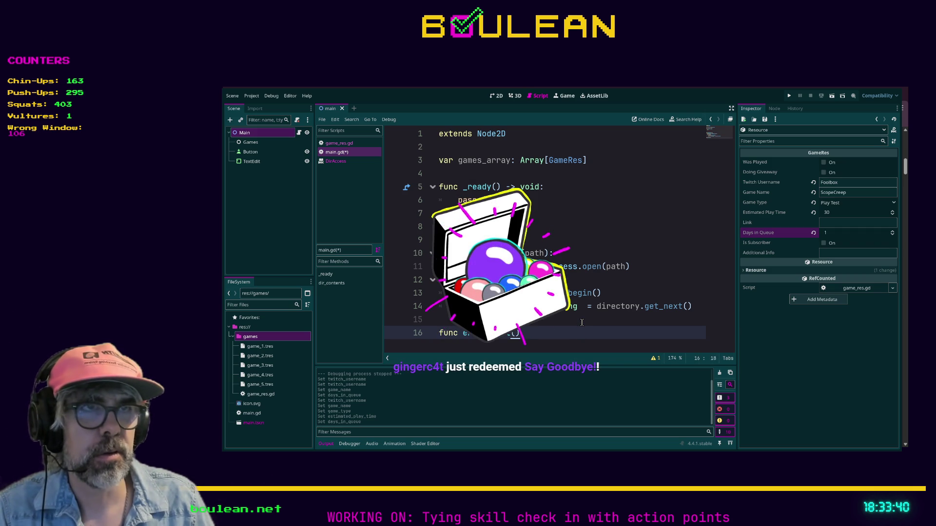
pyautogui.write('> Error:')
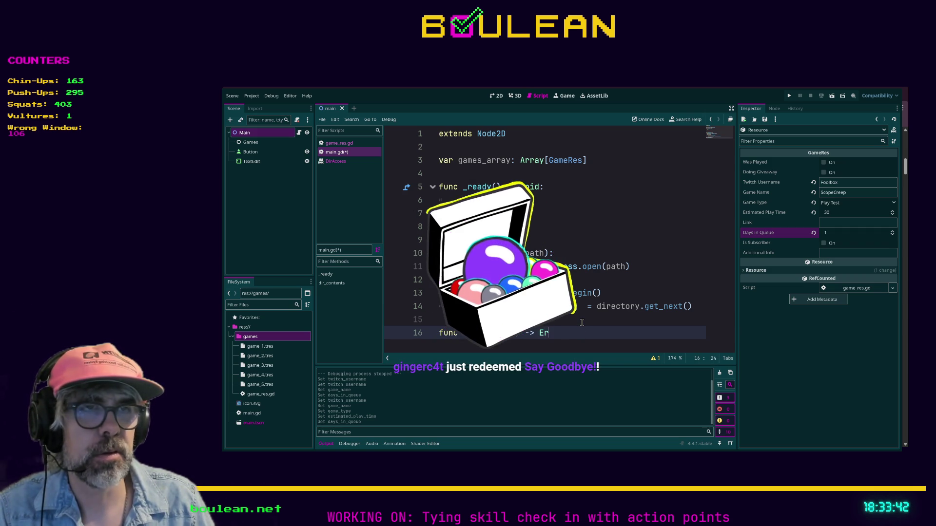
pyautogui.press('Return')
pyautogui.write('pass')
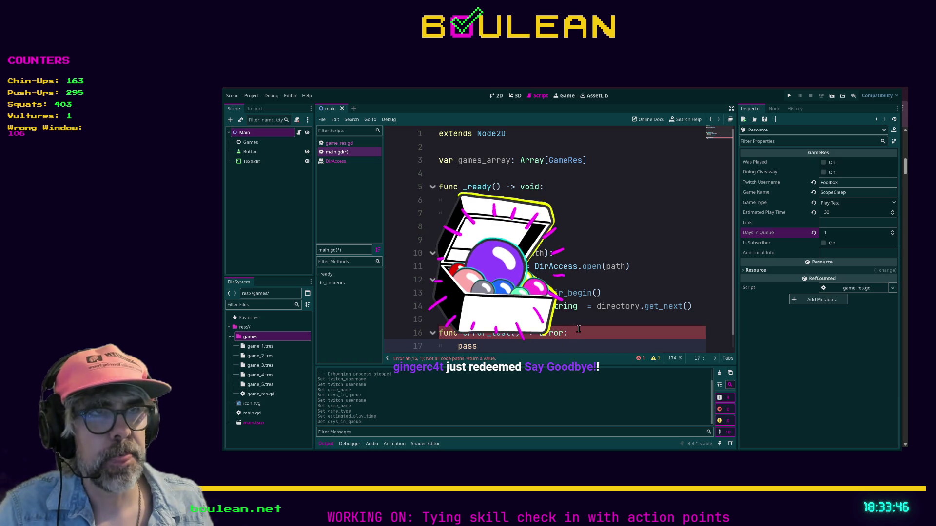
pyautogui.scroll(-1, 561, 336)
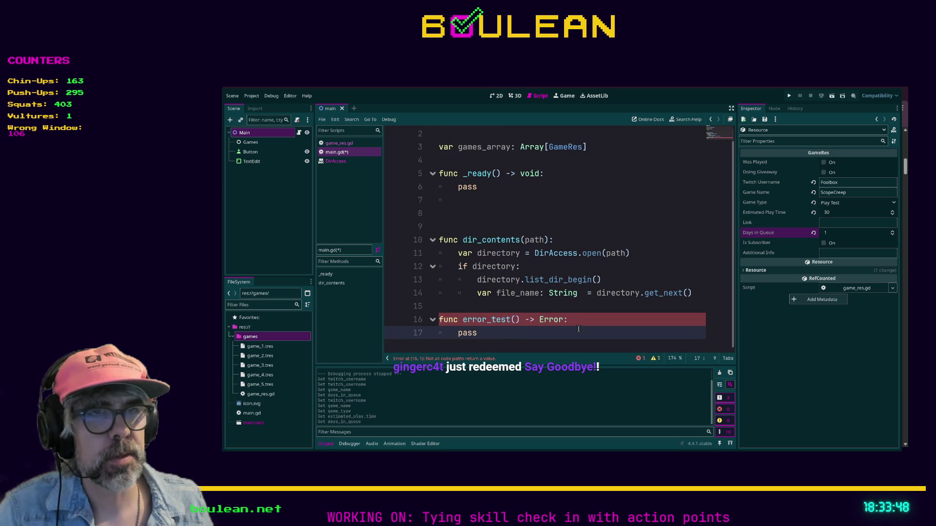
# Step: Replace pass with 'var: Error = Error.new()' and a 'return Error' line
pyautogui.hotkey('ctrl', 'shift', 'Left')
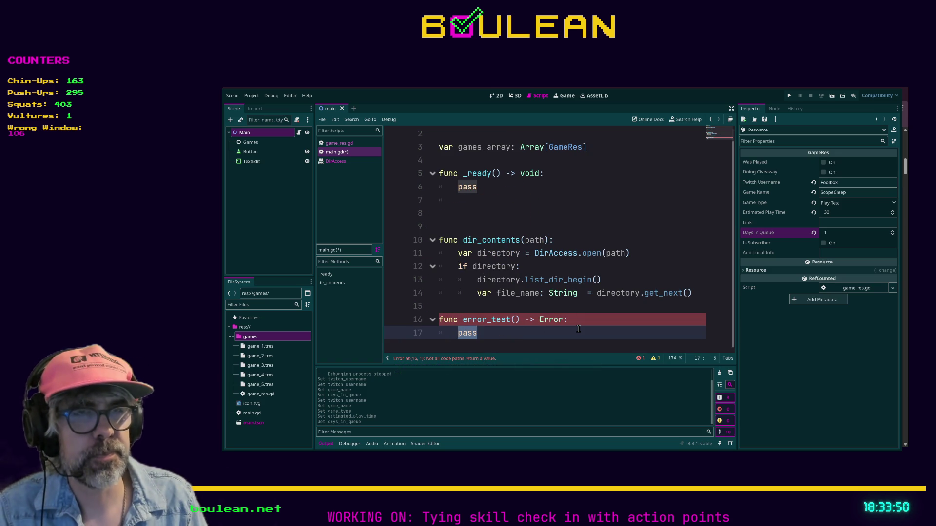
pyautogui.write('var: E')
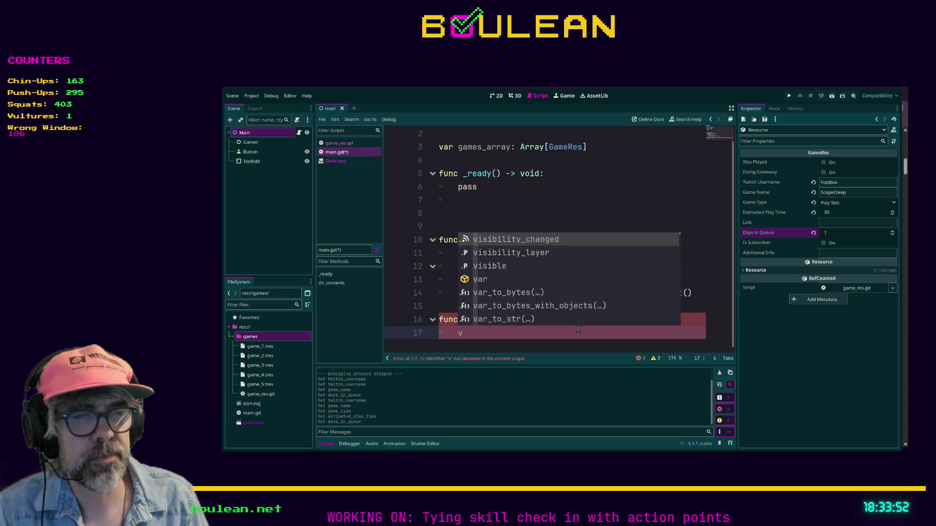
pyautogui.write('rror = Error.new')
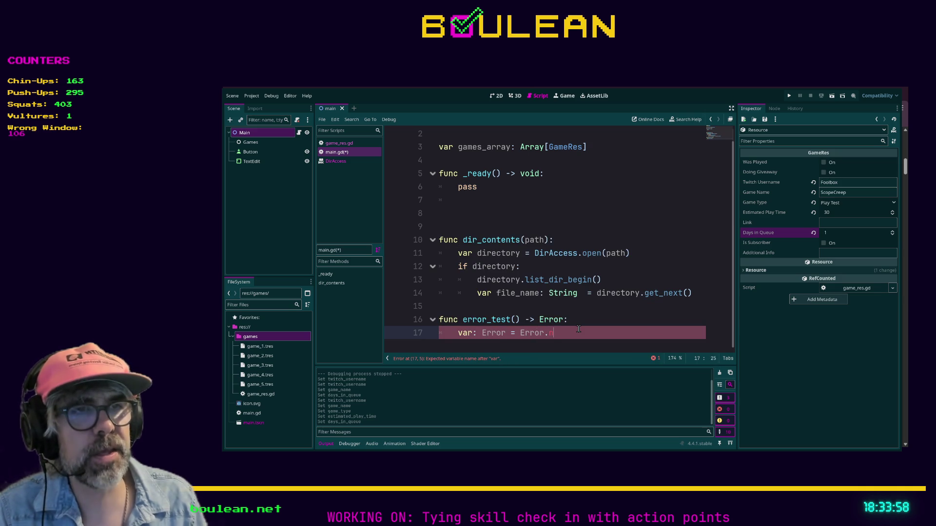
pyautogui.write('()')
pyautogui.press('Return')
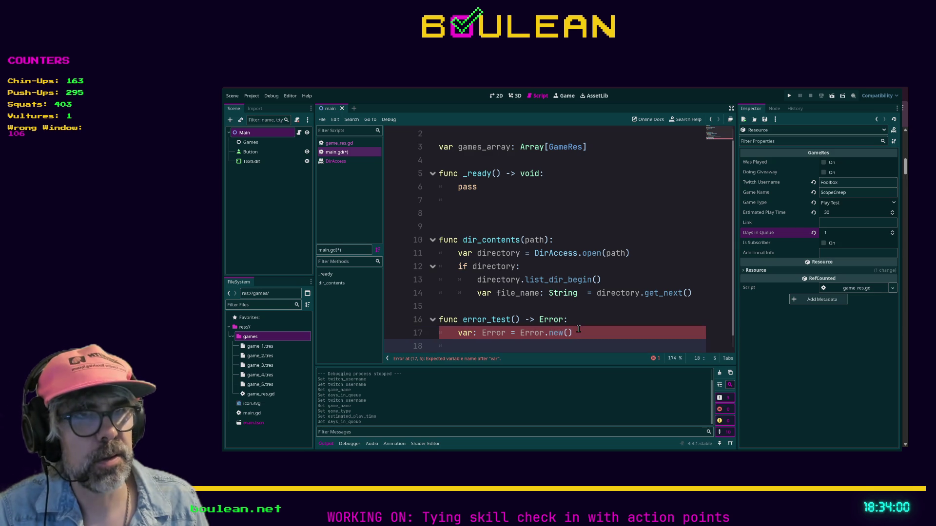
pyautogui.write('urn ')
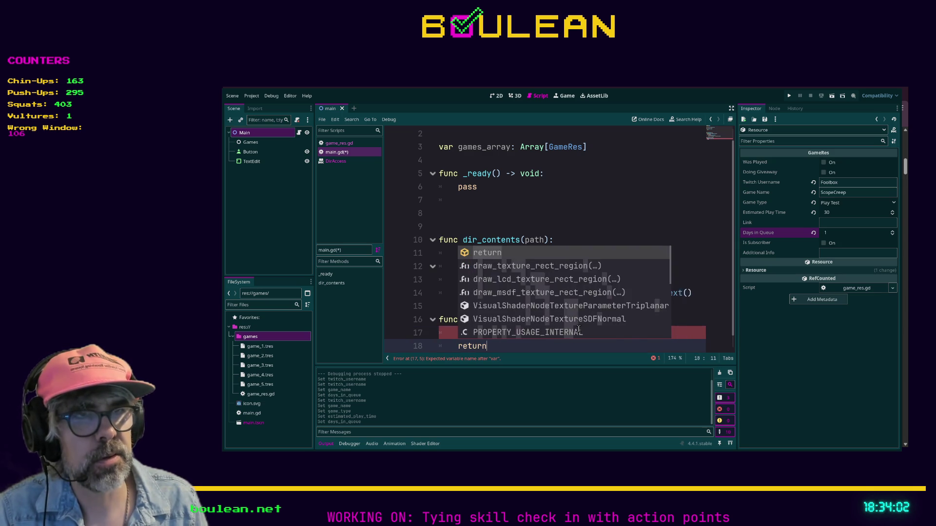
pyautogui.write('Error')
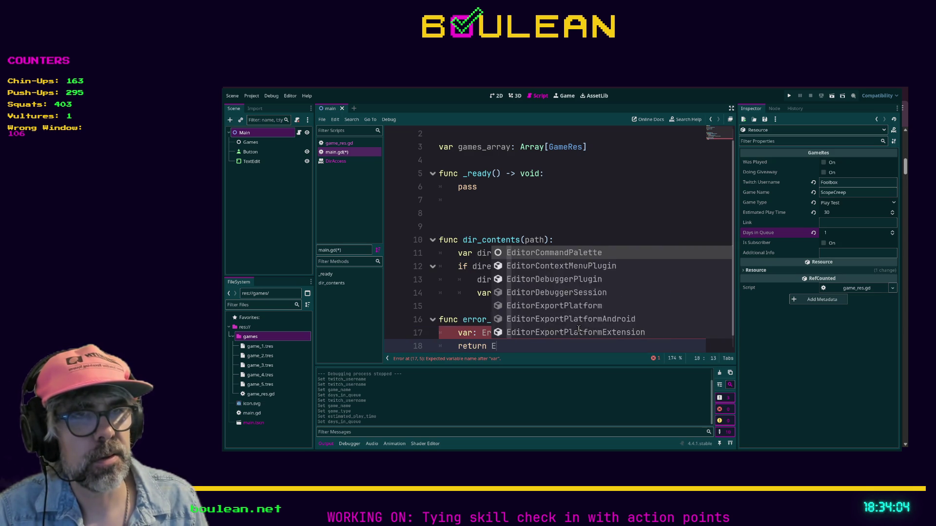
pyautogui.click(433, 320)
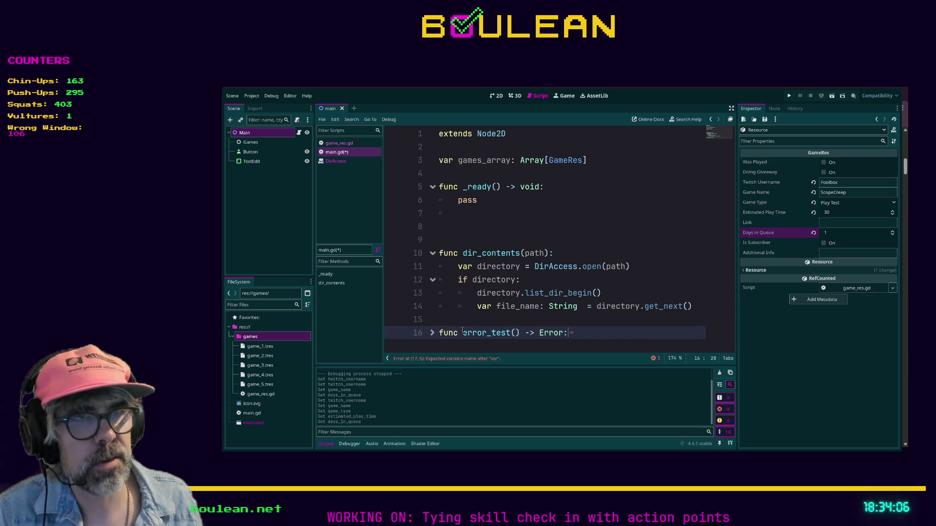
pyautogui.click(431, 333)
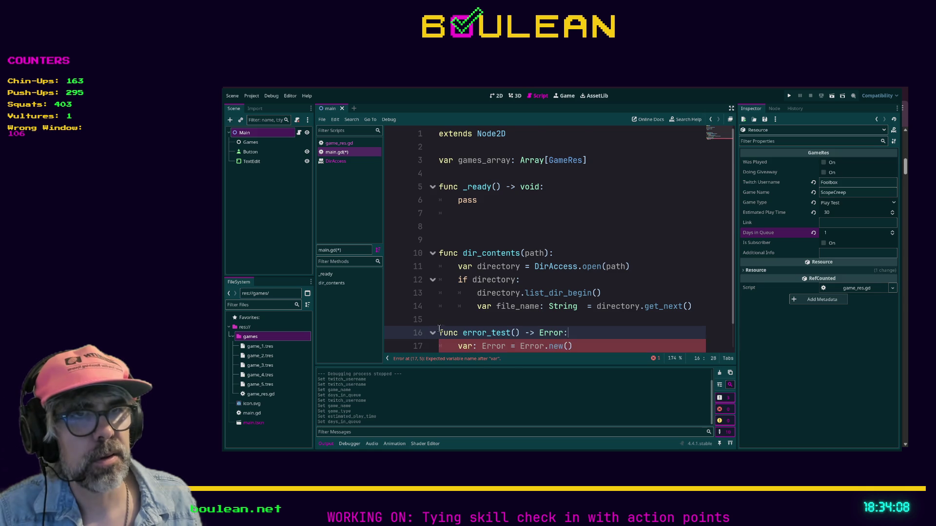
pyautogui.scroll(-1, 528, 293)
# Step: Rename the variable to lowercase 'error' in both the declaration and the return line
pyautogui.click(485, 321)
pyautogui.press('BackSpace')
pyautogui.write('e')
pyautogui.press('Down')
pyautogui.press('Right')
pyautogui.press('Right')
pyautogui.press('BackSpace')
pyautogui.write('e')
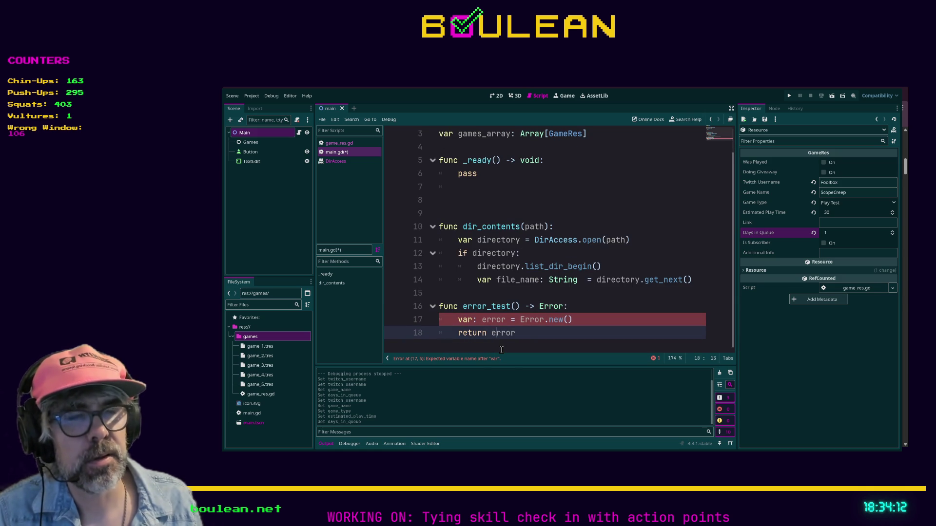
pyautogui.press('End')
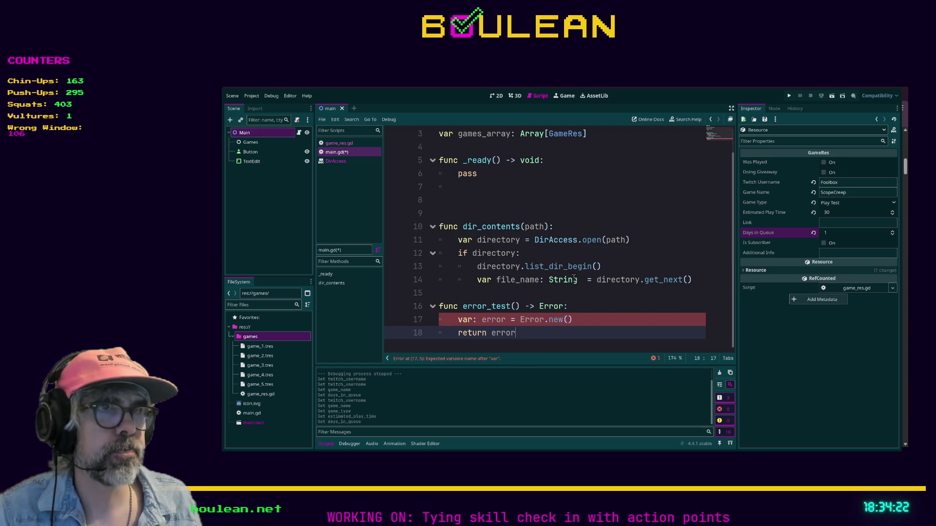
pyautogui.click(336, 162)
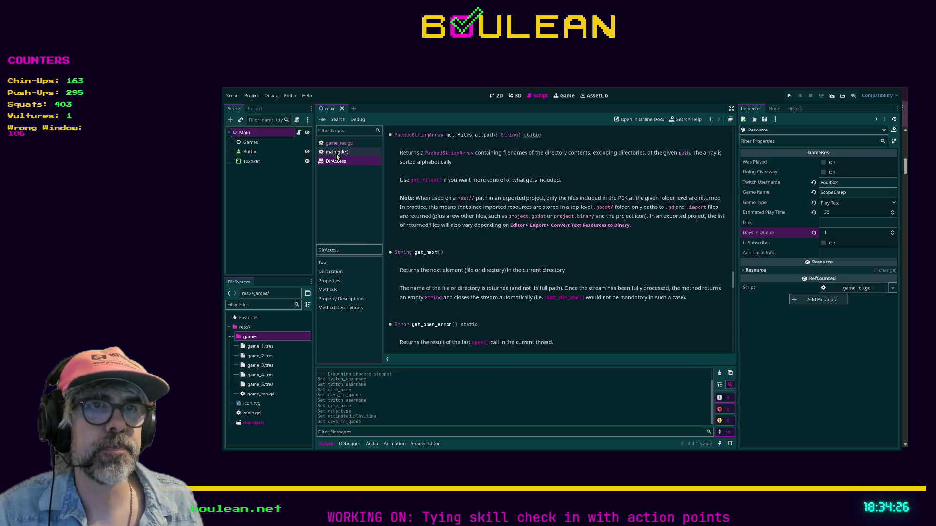
pyautogui.click(400, 326)
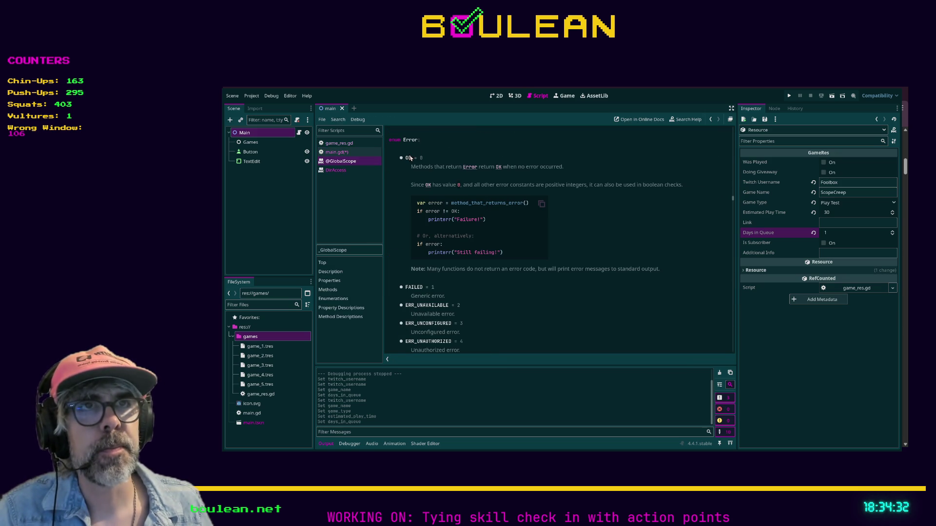
pyautogui.scroll(-1, 431, 166)
pyautogui.scroll(1, 429, 190)
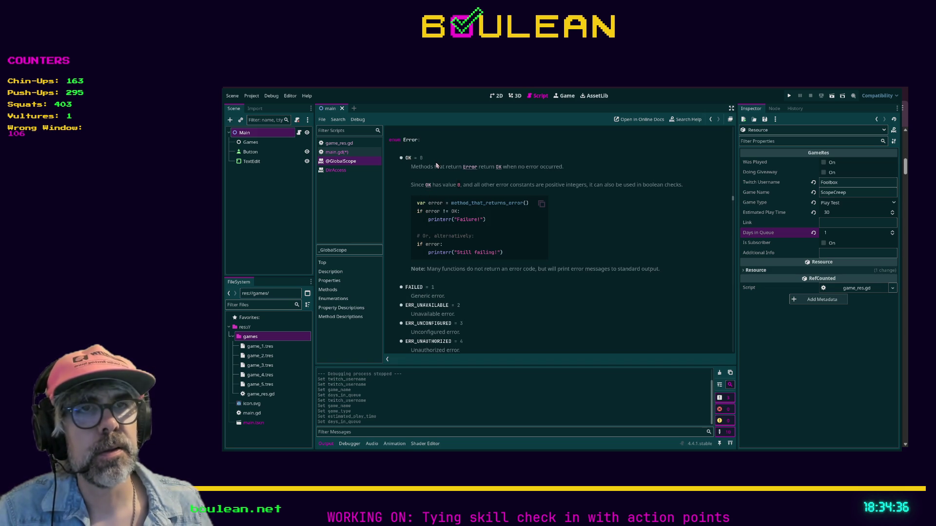
pyautogui.scroll(1, 425, 201)
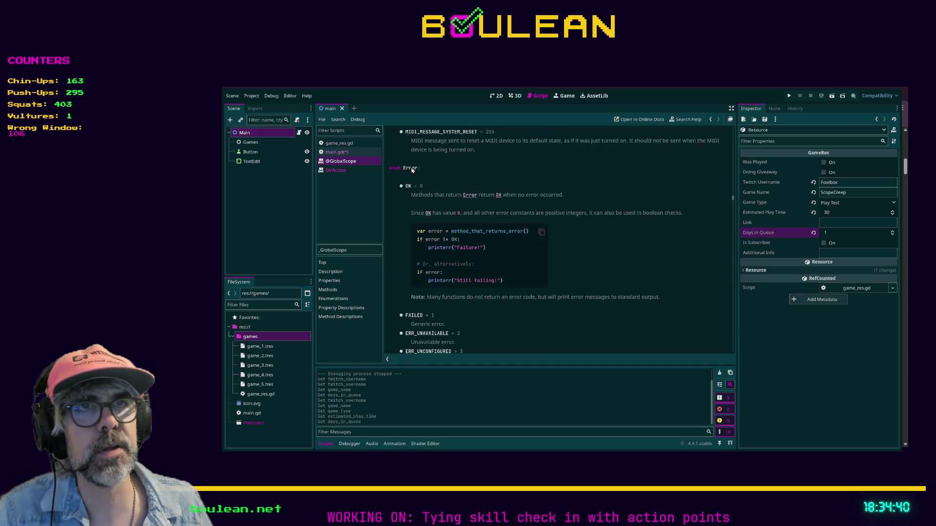
pyautogui.scroll(1, 441, 168)
pyautogui.scroll(-1, 446, 173)
pyautogui.scroll(-7, 446, 173)
pyautogui.scroll(-1, 446, 173)
pyautogui.scroll(-1, 446, 173)
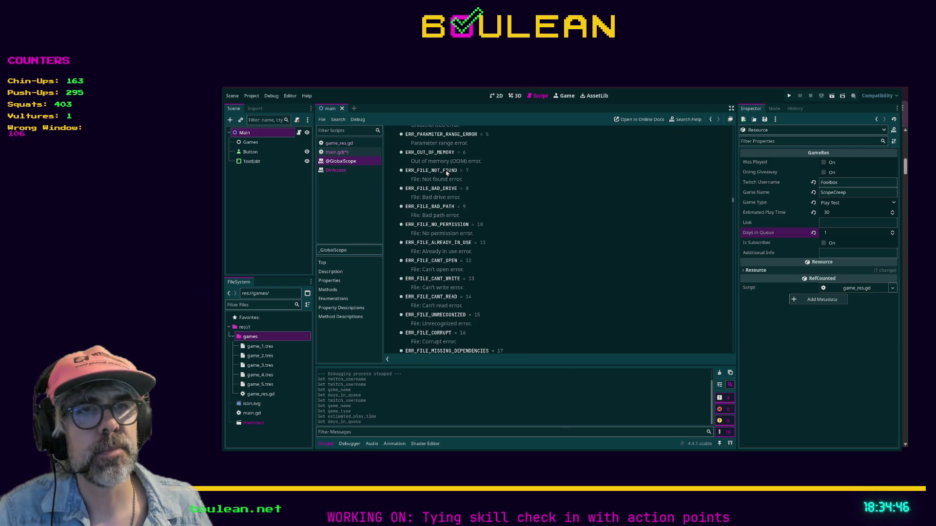
# Step: Back in main.gd, delete the entire error_test function on lines 15–18
pyautogui.click(337, 152)
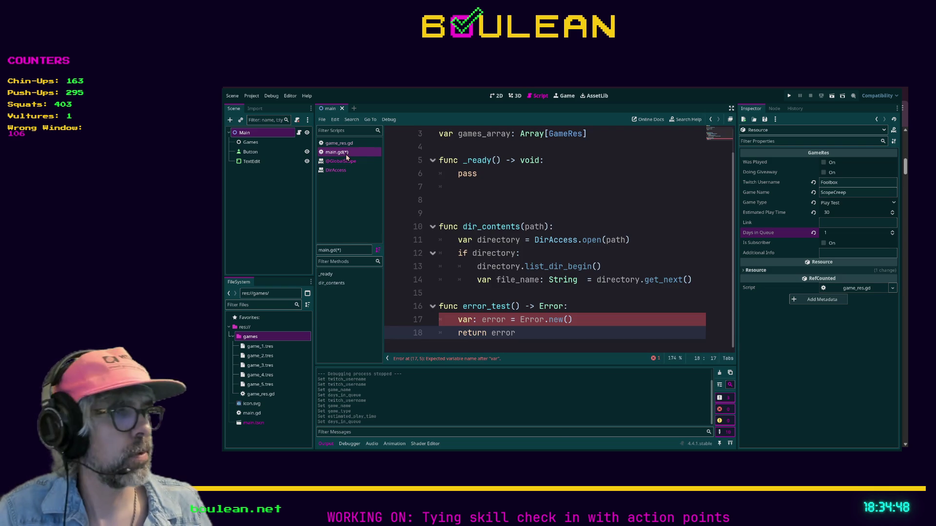
pyautogui.moveTo(517, 333)
pyautogui.mouseDown()
pyautogui.moveTo(548, 320)
pyautogui.moveTo(409, 302)
pyautogui.mouseUp()
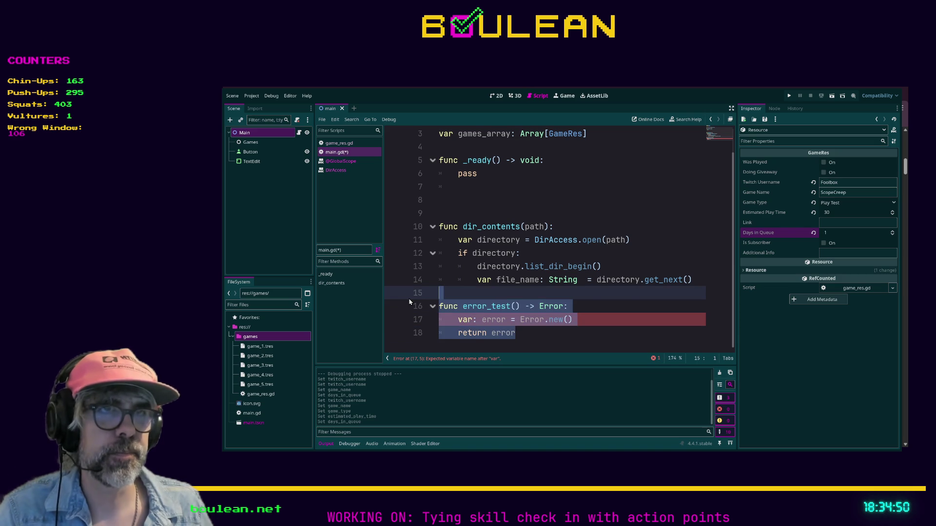
pyautogui.press('Delete')
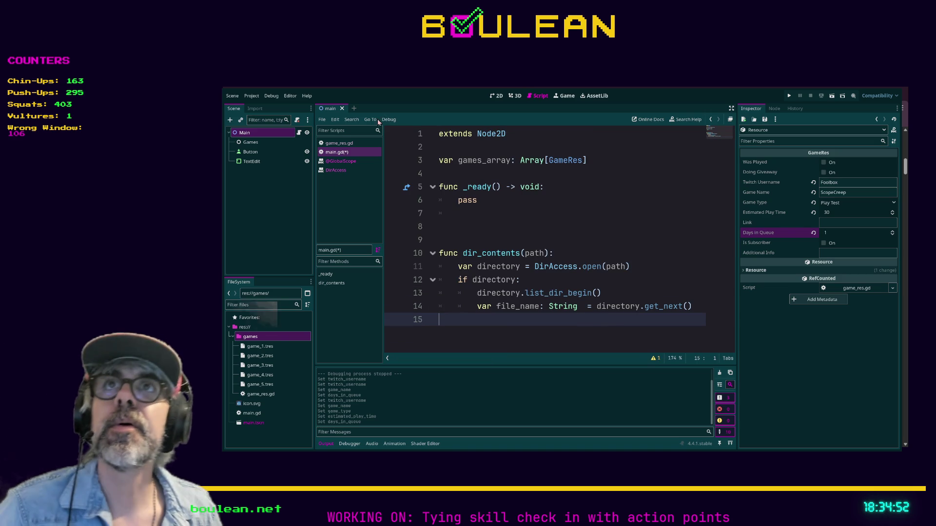